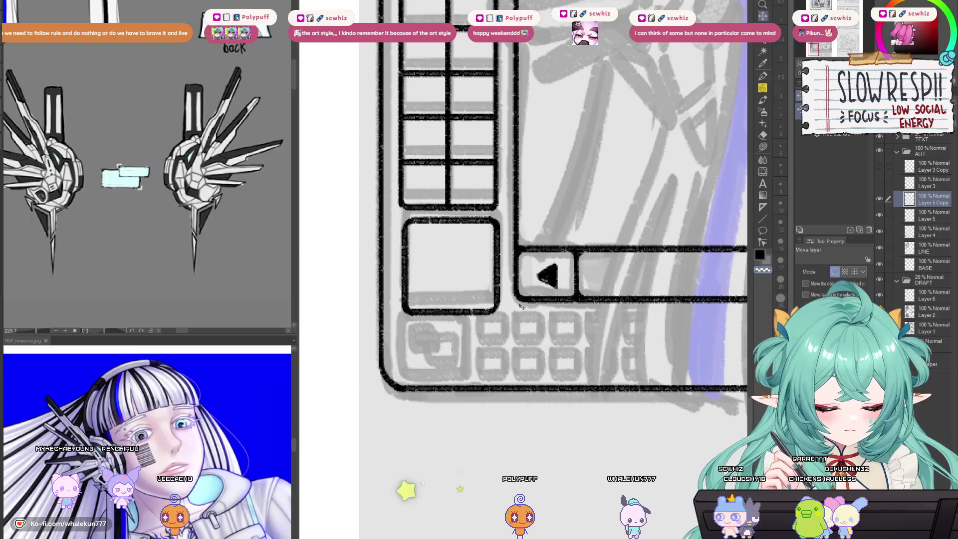
Step: Nudge Layer 5's lower-left square box up and left, then merge it into the line art
drag(497, 319, 494, 317)
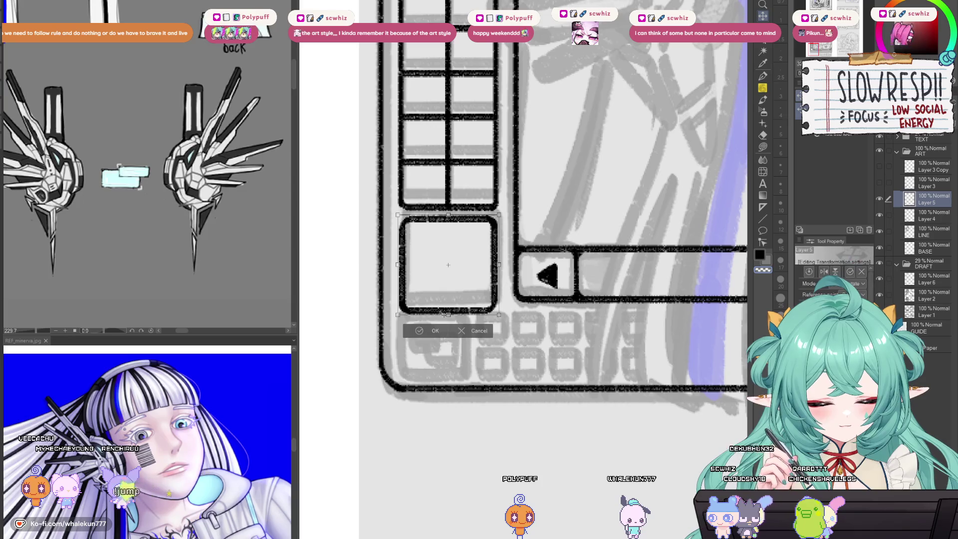
click(425, 333)
scroll(523, 249, down, 5)
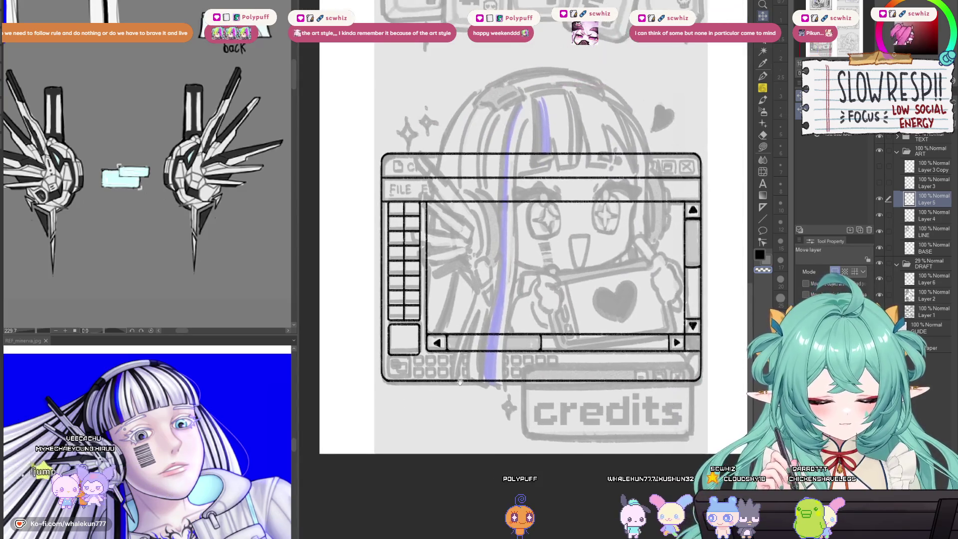
scroll(461, 394, up, 4)
scroll(458, 409, up, 5)
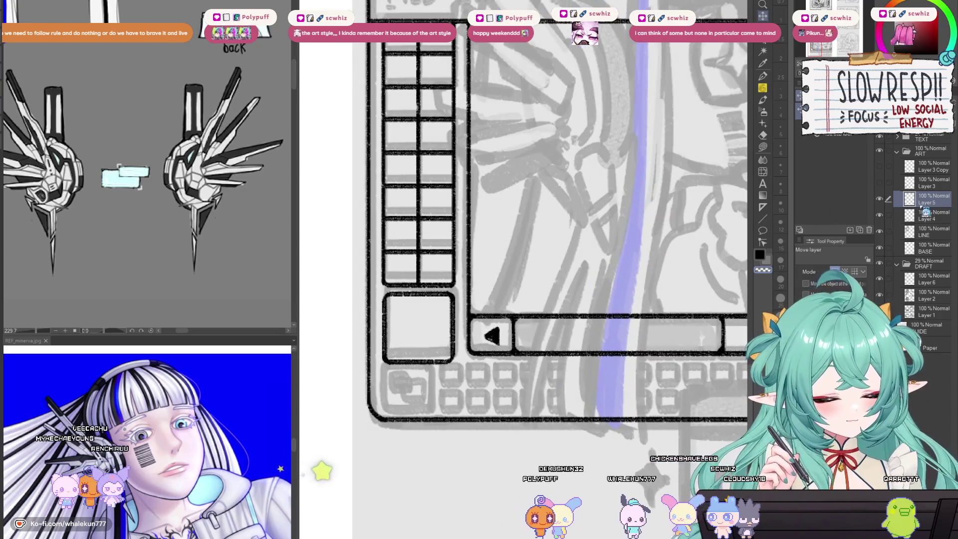
key(ctrl+e)
Step: Rectangle-select the left grid and transform it into place with Ctrl+T
key(m)
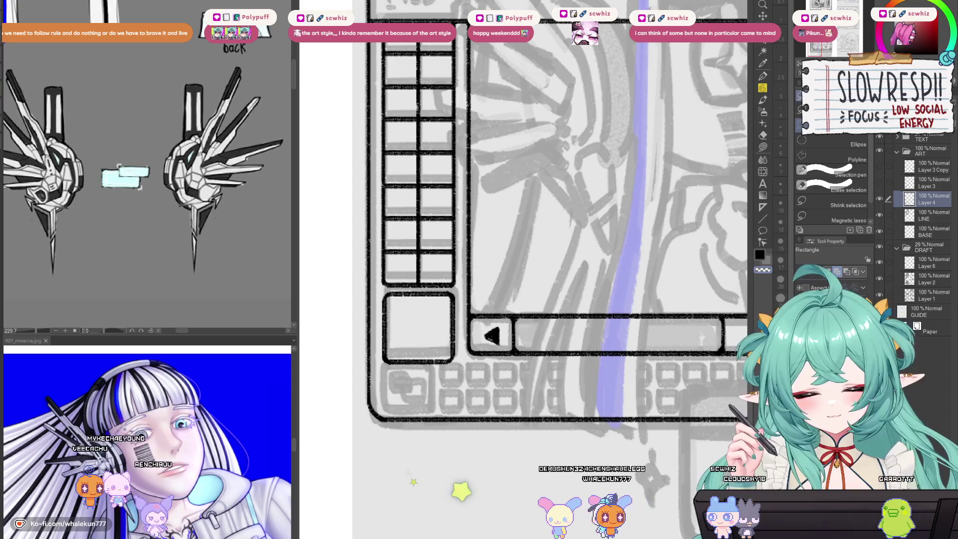
mouse_move(378, 23)
mouse_down()
mouse_move(458, 349)
mouse_move(457, 375)
mouse_move(418, 370)
mouse_up()
key(ctrl+t)
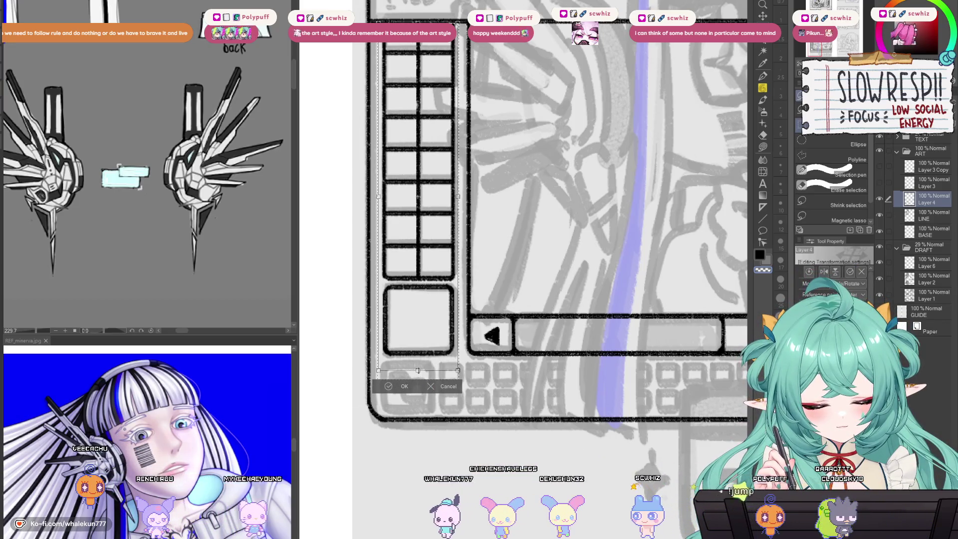
key(Return)
scroll(476, 360, down, 5)
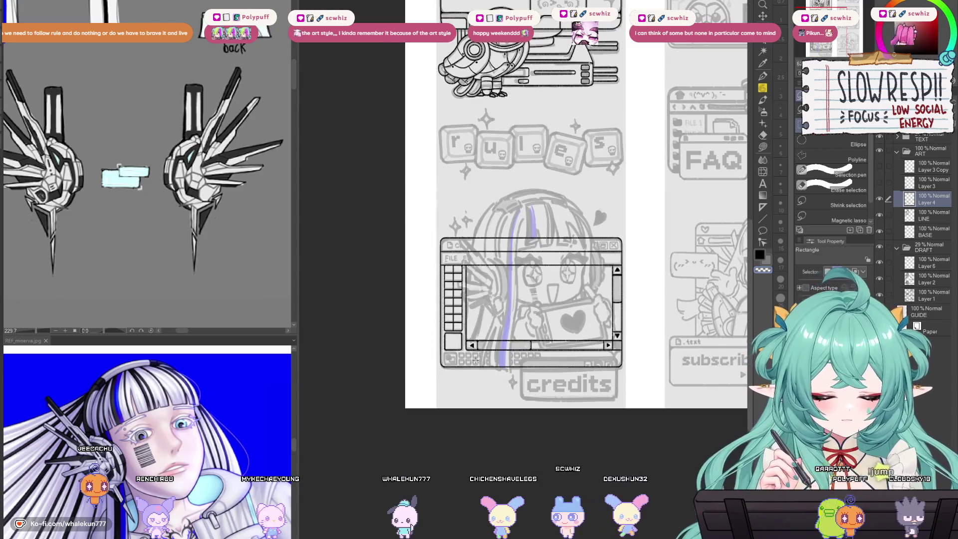
key(p)
scroll(561, 365, right, 2)
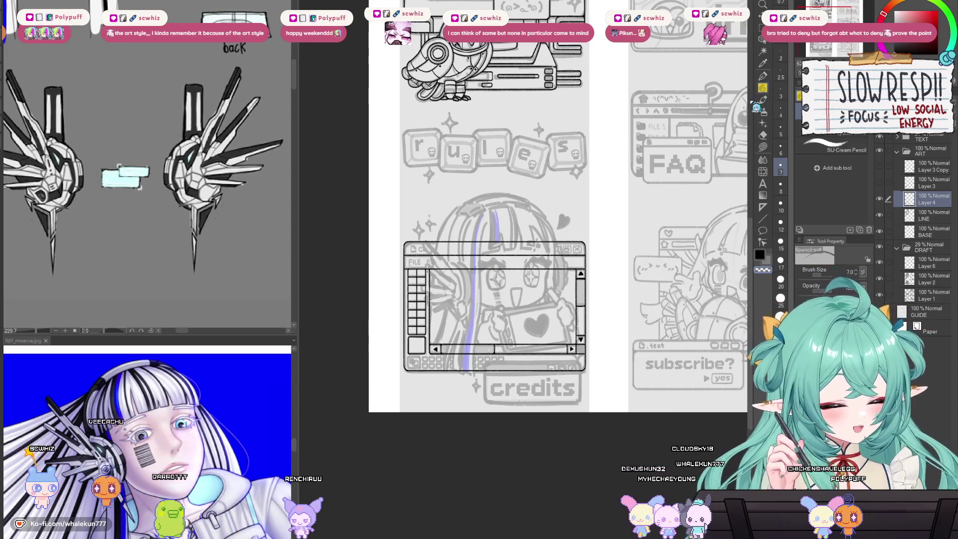
scroll(560, 364, up, 2)
scroll(558, 347, up, 5)
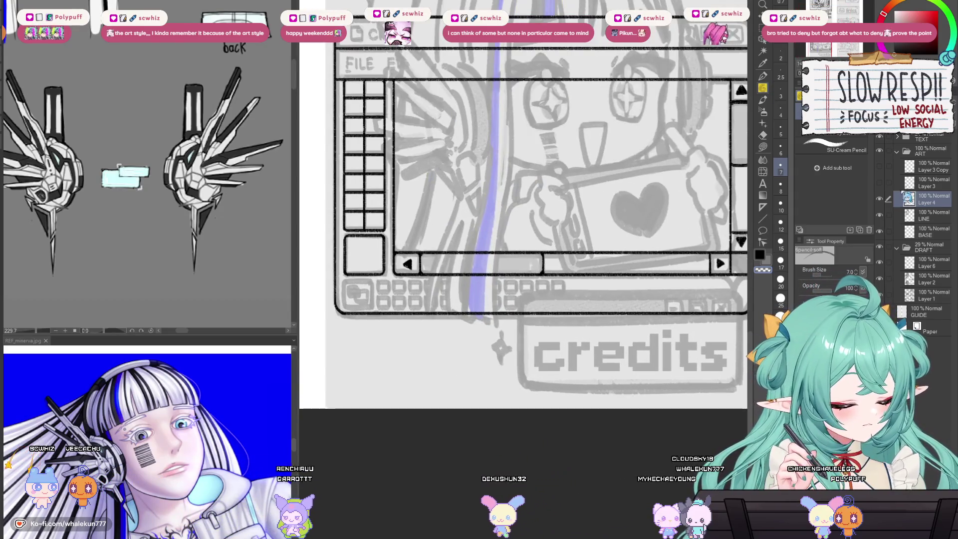
Step: Hide and re-show the LINE layer to check the linework
click(878, 215)
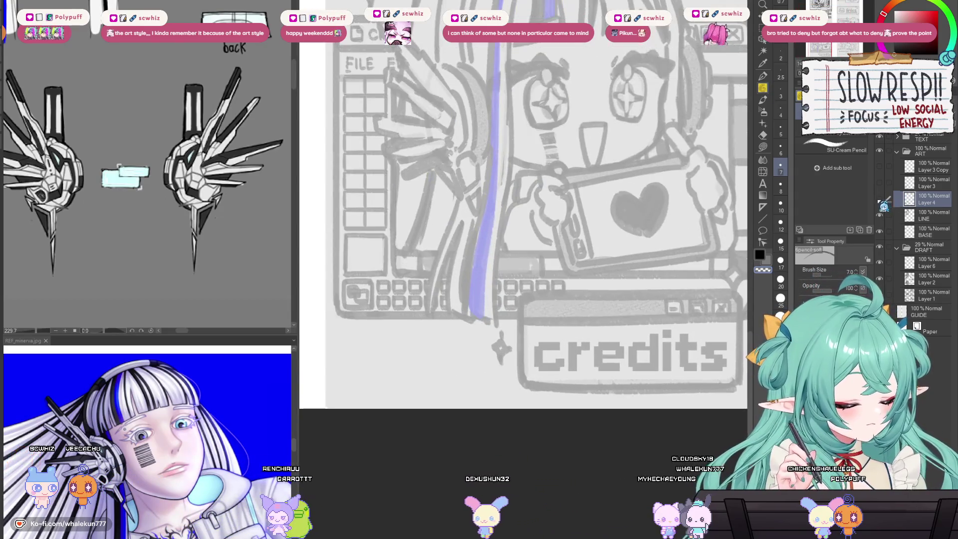
click(878, 215)
scroll(496, 239, up, 7)
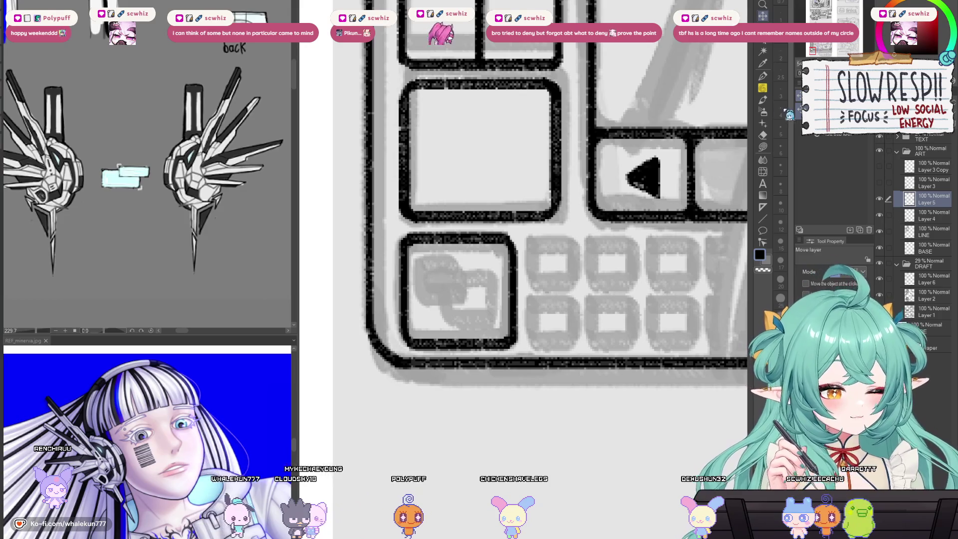
Step: On new Layer 7, pencil a ruler-guided vertical line and shift it slightly left beside the button
key(p)
drag(597, 240, 532, 253)
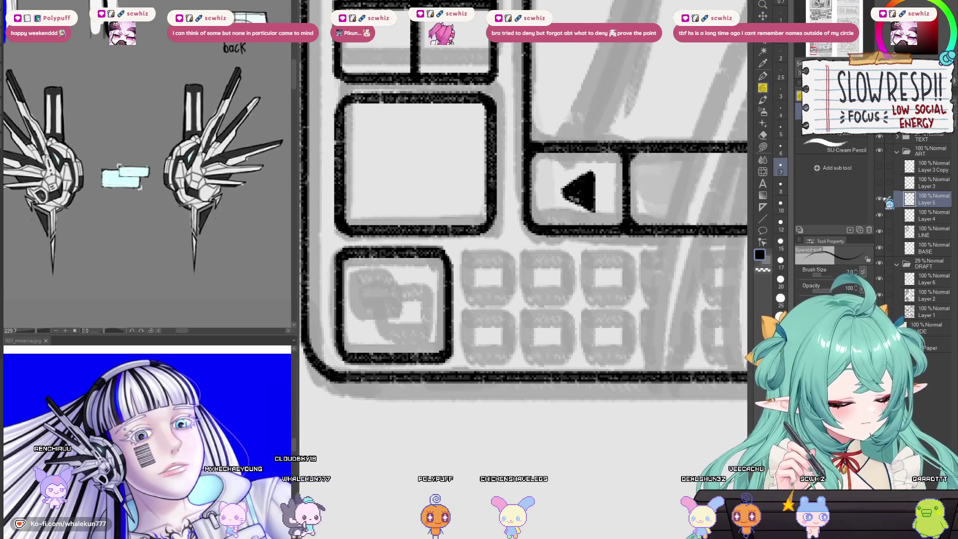
key(ctrl+shift+n)
key(u)
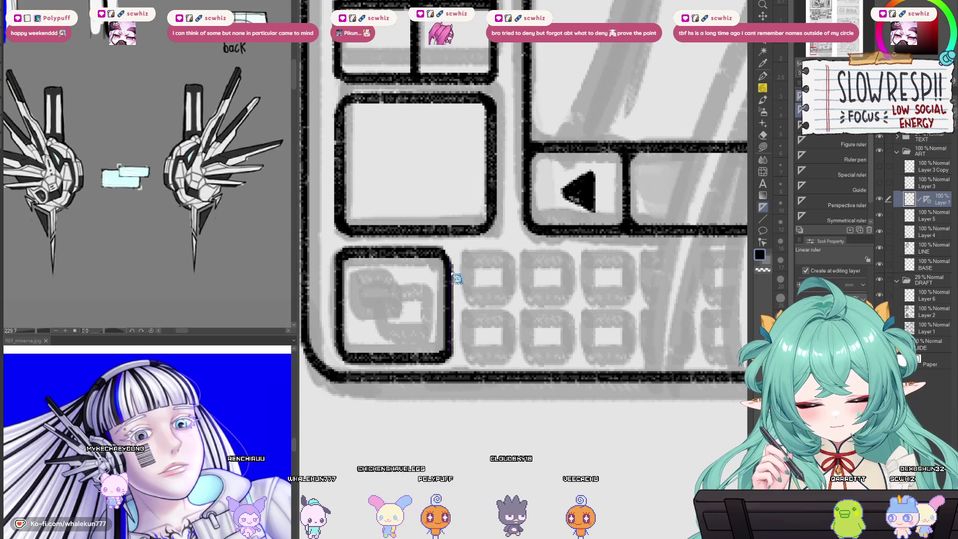
click(763, 89)
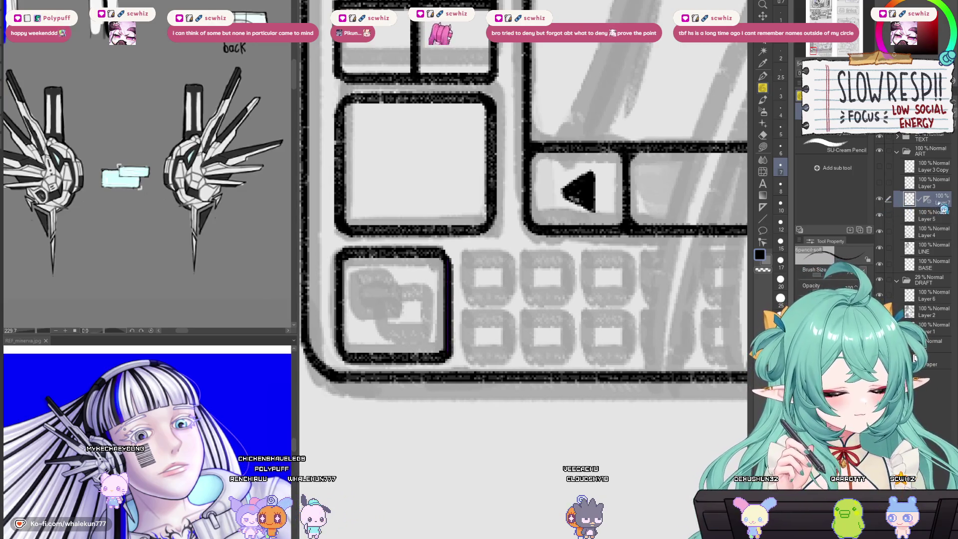
key(k)
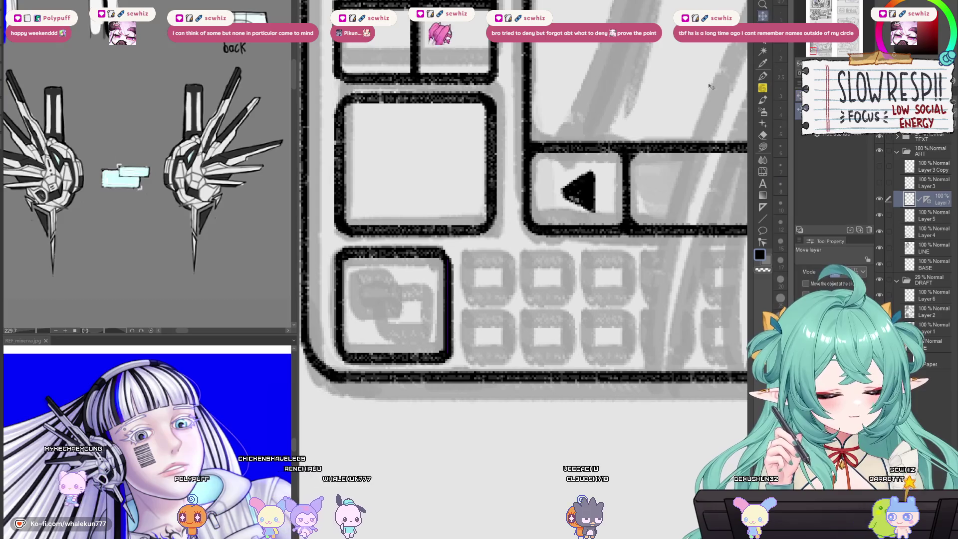
drag(541, 335, 535, 336)
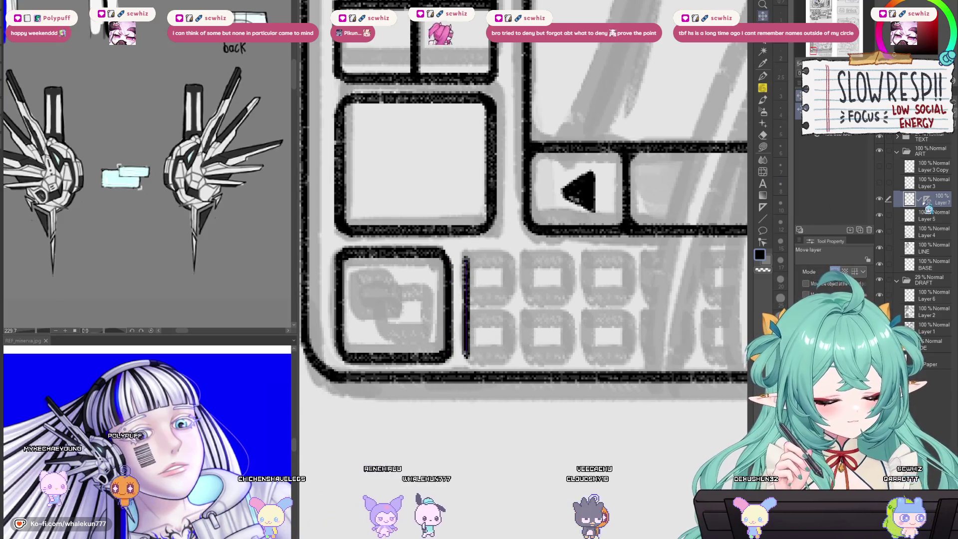
scroll(523, 374, right, 3)
scroll(522, 374, down, 3)
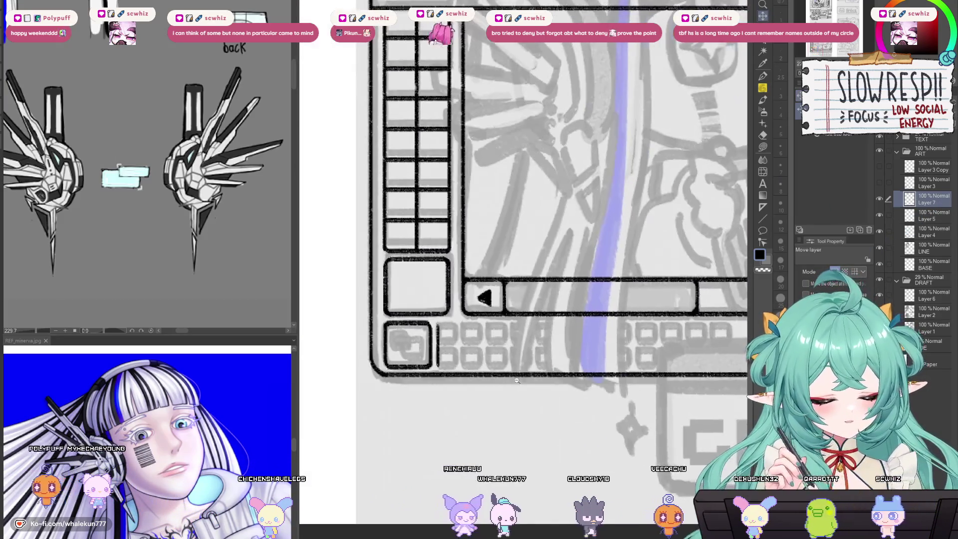
Step: Draw a long straight ruler-guided line along the top of the keyboard strip
click(763, 207)
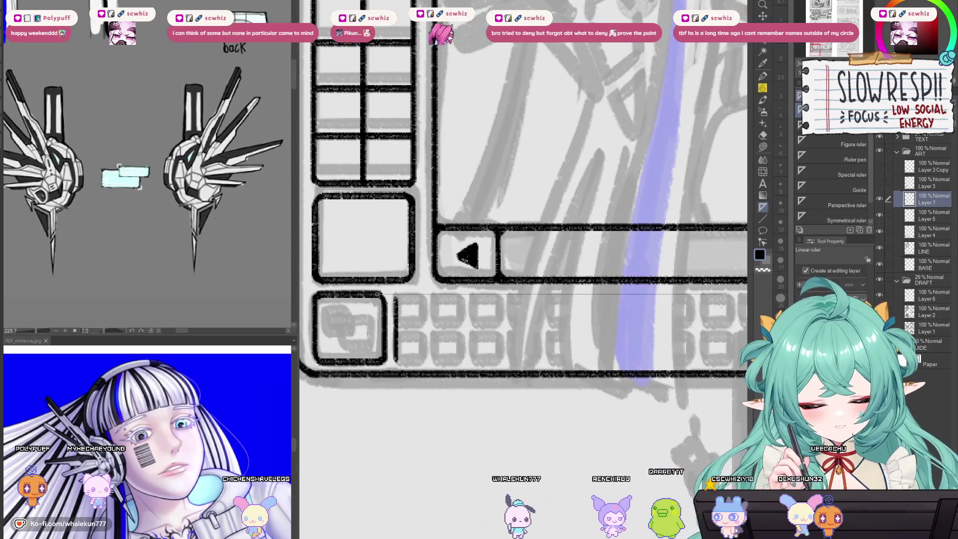
drag(720, 305, 542, 324)
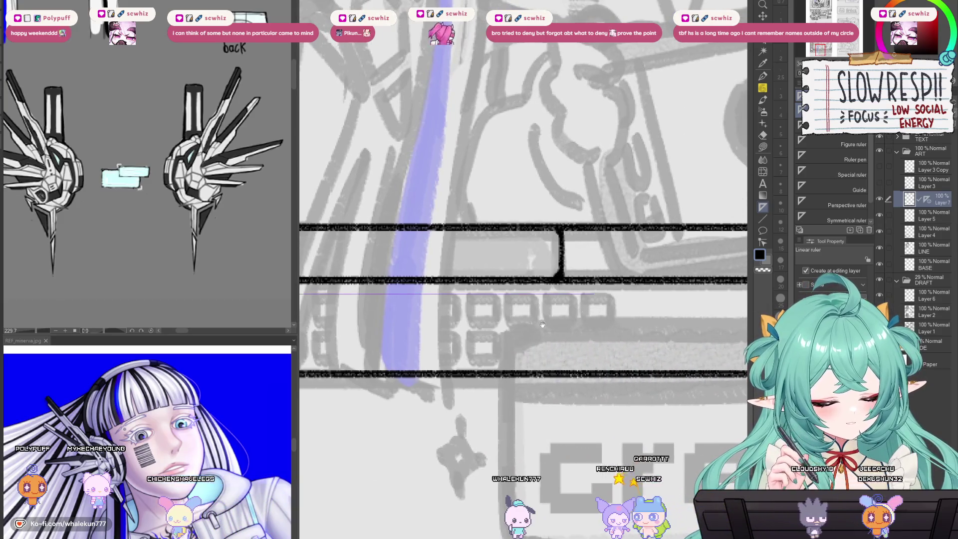
scroll(542, 325, down, 3)
key(p)
scroll(376, 285, up, 3)
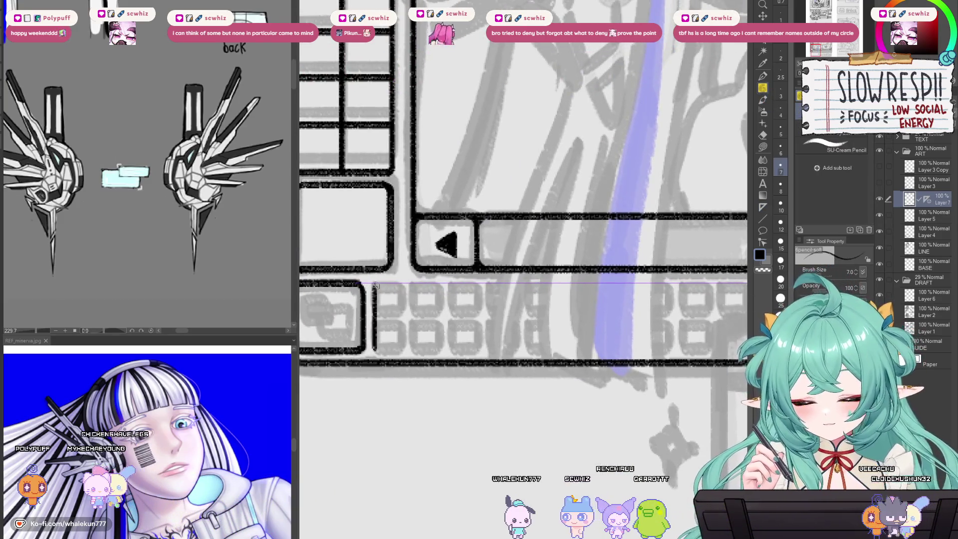
mouse_move(379, 283)
mouse_down()
mouse_move(742, 283)
mouse_move(616, 292)
mouse_up()
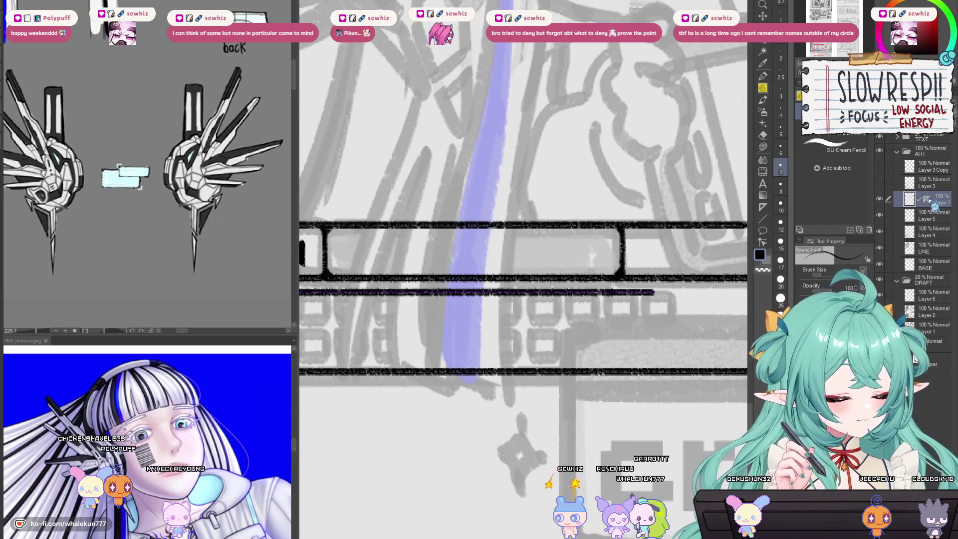
scroll(592, 257, down, 2)
scroll(471, 292, up, 3)
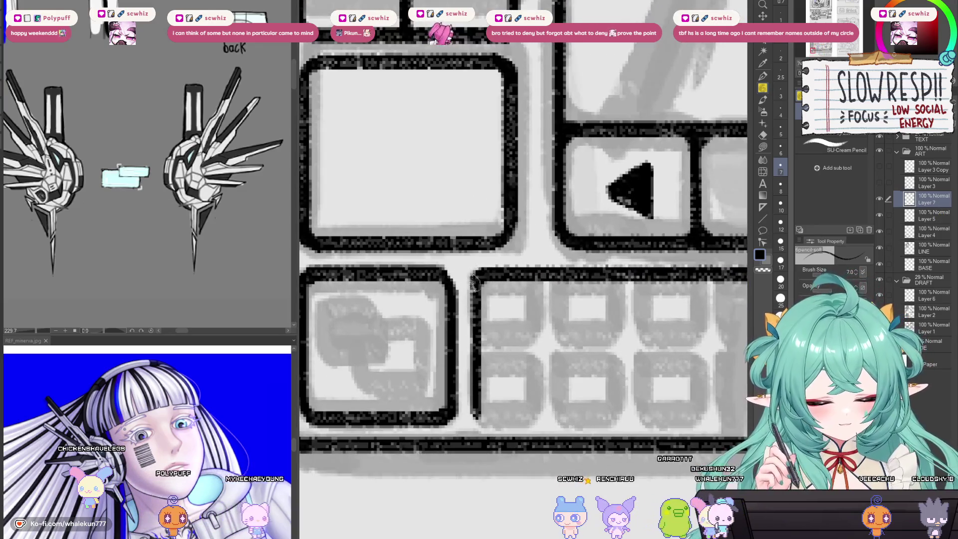
scroll(472, 292, down, 3)
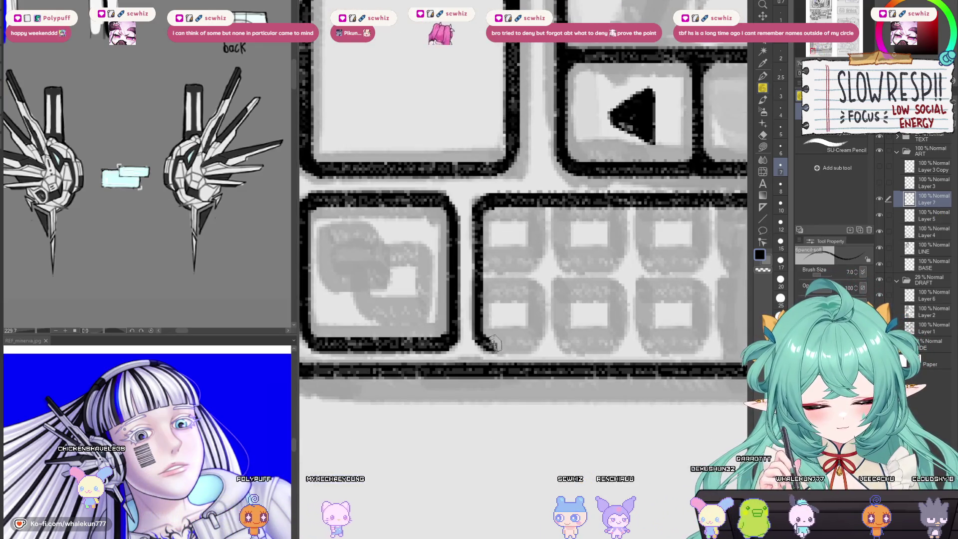
scroll(522, 310, down, 2)
scroll(522, 310, down, 2)
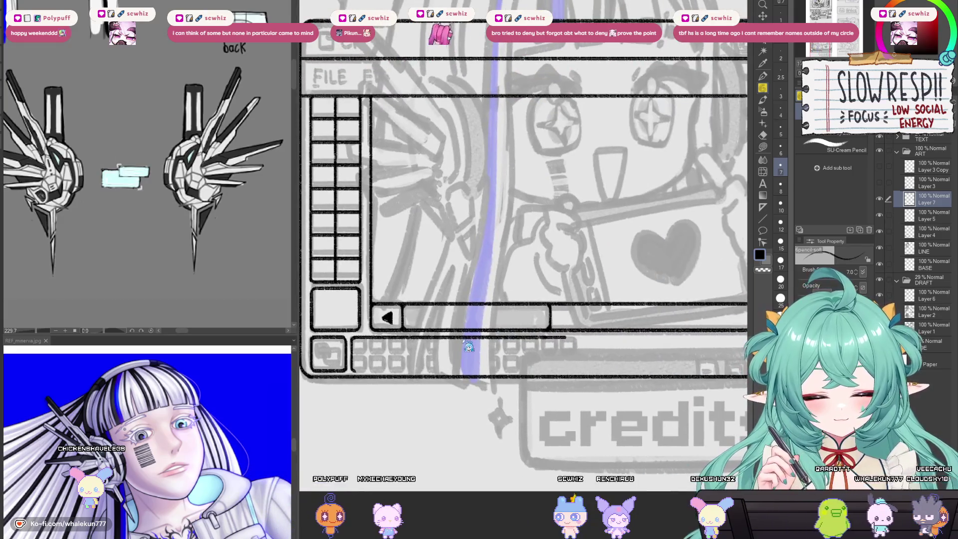
Step: Copy the vertical line, move the copy to the strip's right end, and merge it into Layer 7
key(ctrl+c)
key(ctrl+v)
key(ctrl+t)
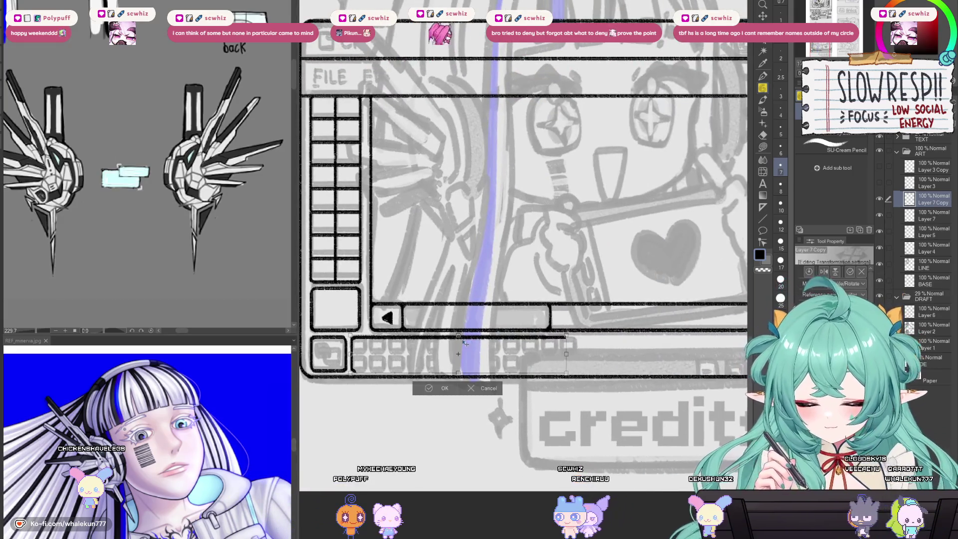
click(428, 388)
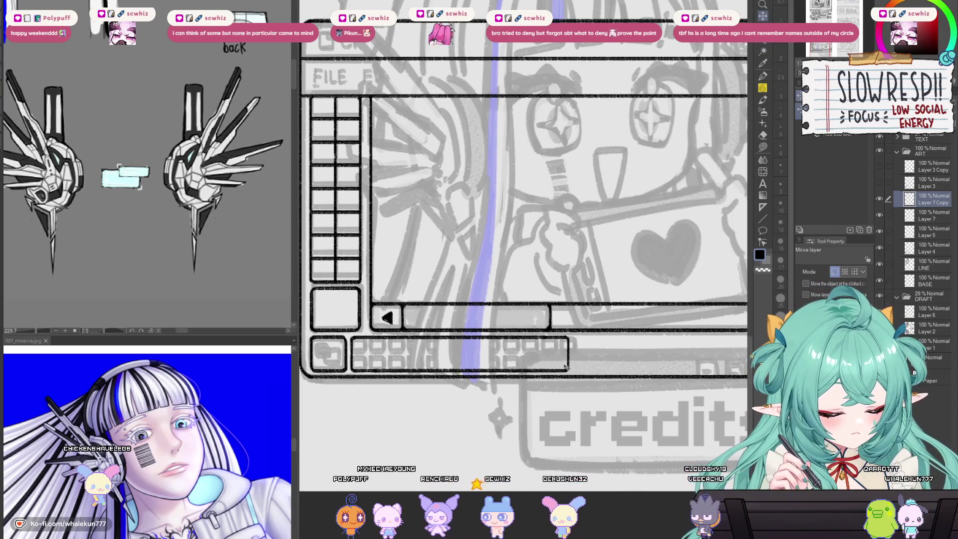
drag(564, 370, 657, 332)
key(ctrl+e)
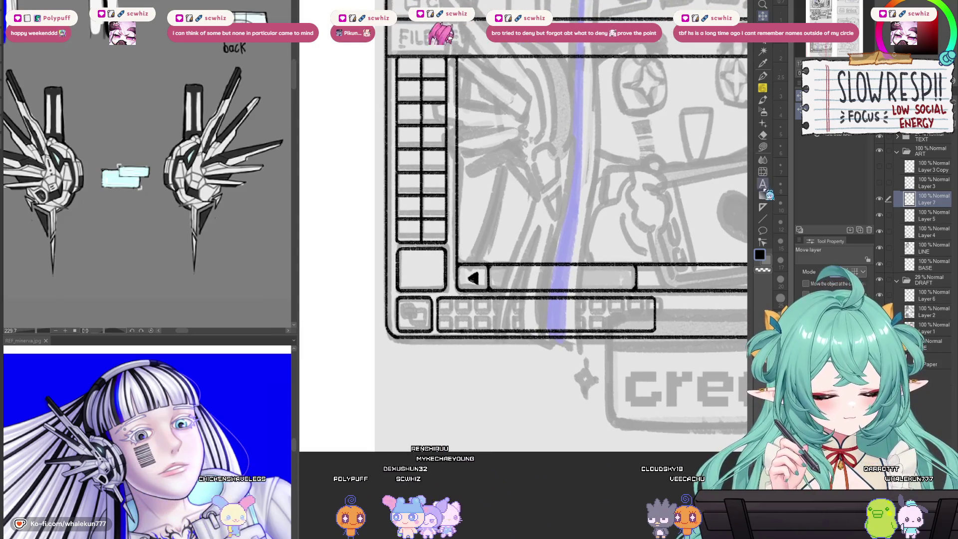
Step: On a new layer, draw a straight horizontal line across the lower bar
drag(554, 316, 479, 300)
key(u)
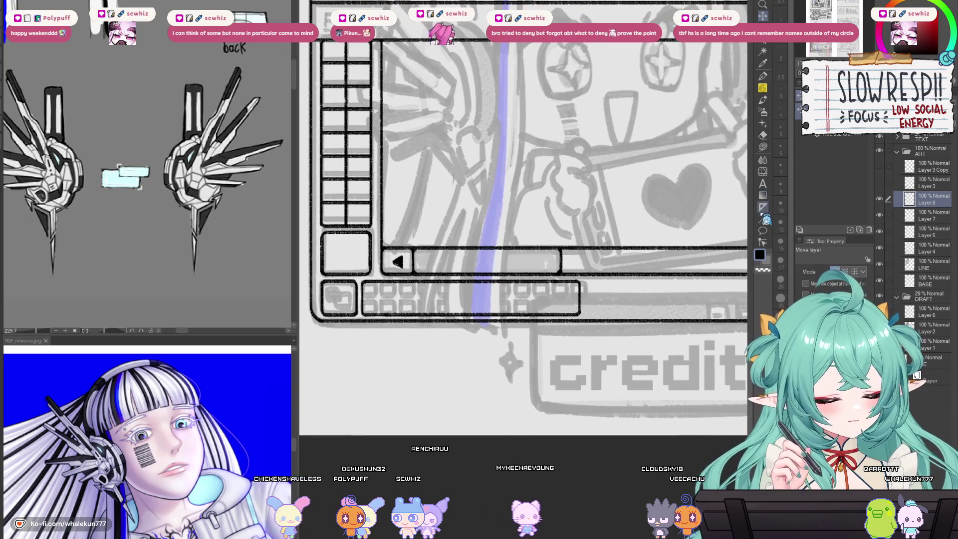
key(ctrl+shift+n)
scroll(430, 298, up, 2)
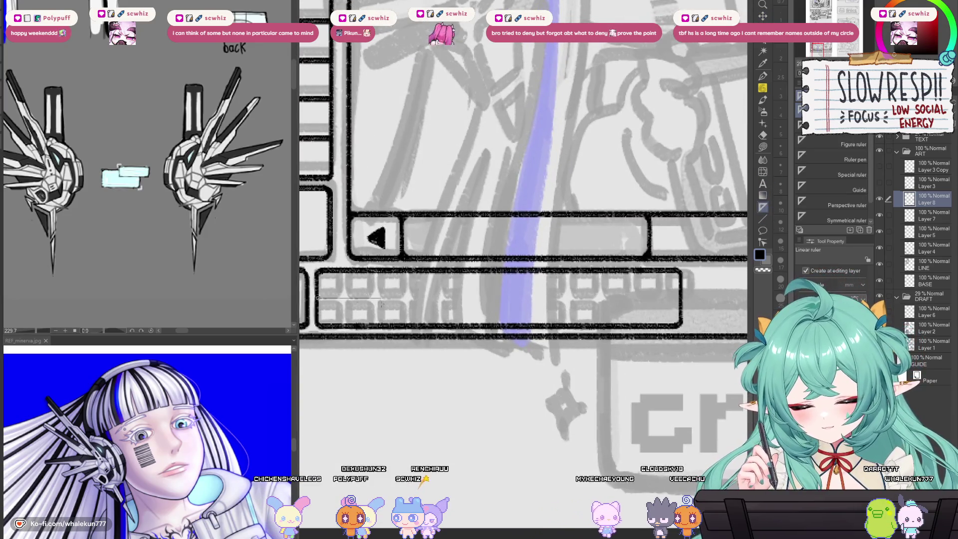
key(p)
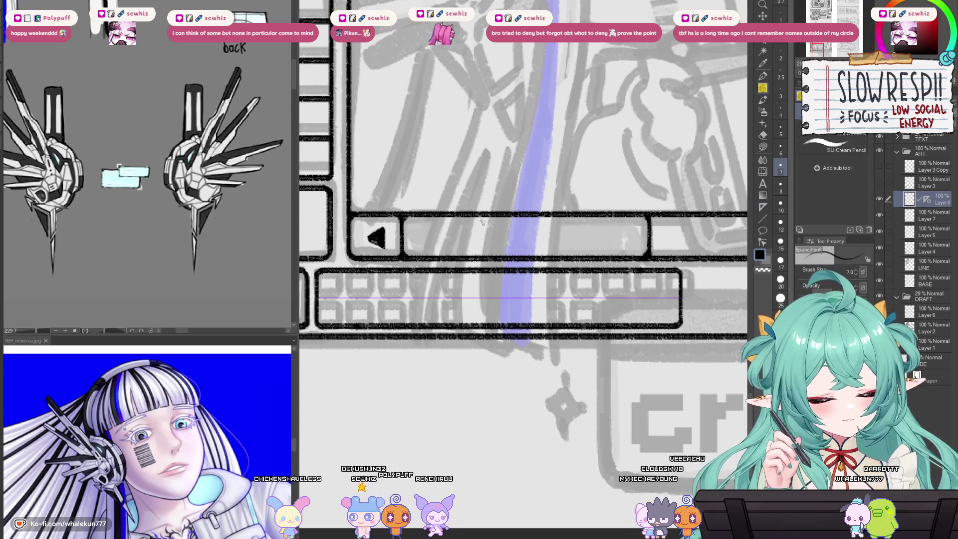
drag(318, 295, 631, 299)
Step: Select the lower box area on Layer 8 with the auto-select tool, then clear the selection
key(w)
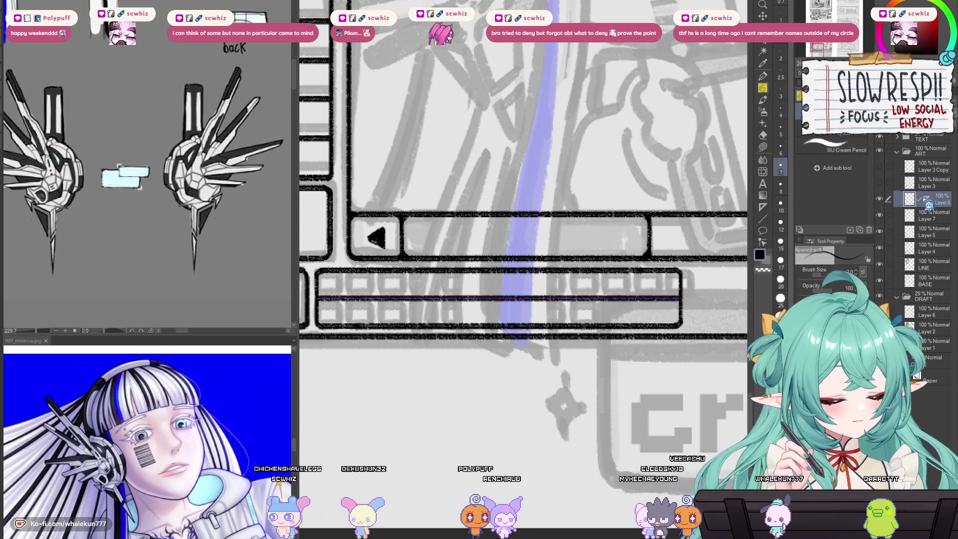
click(908, 214)
ctrl+click(908, 211)
click(908, 198)
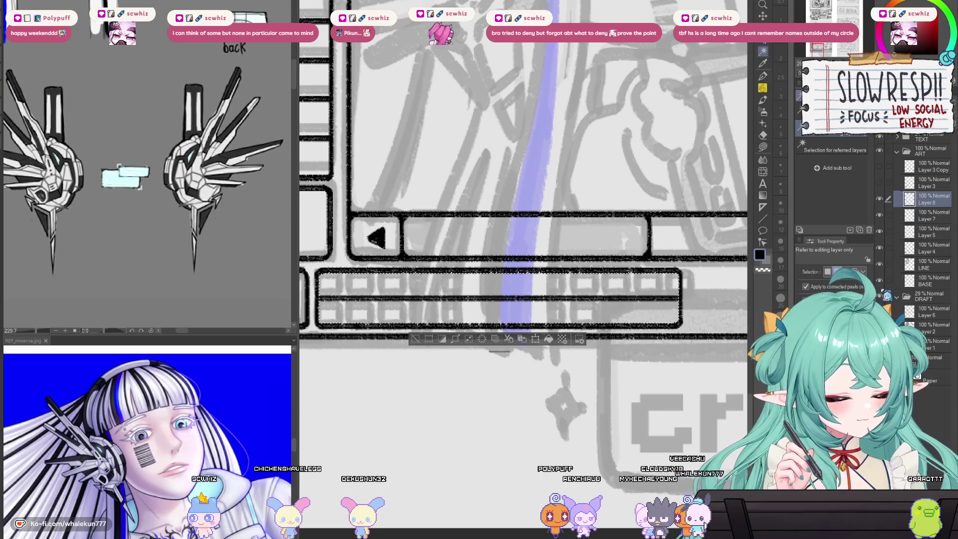
key(ctrl+d)
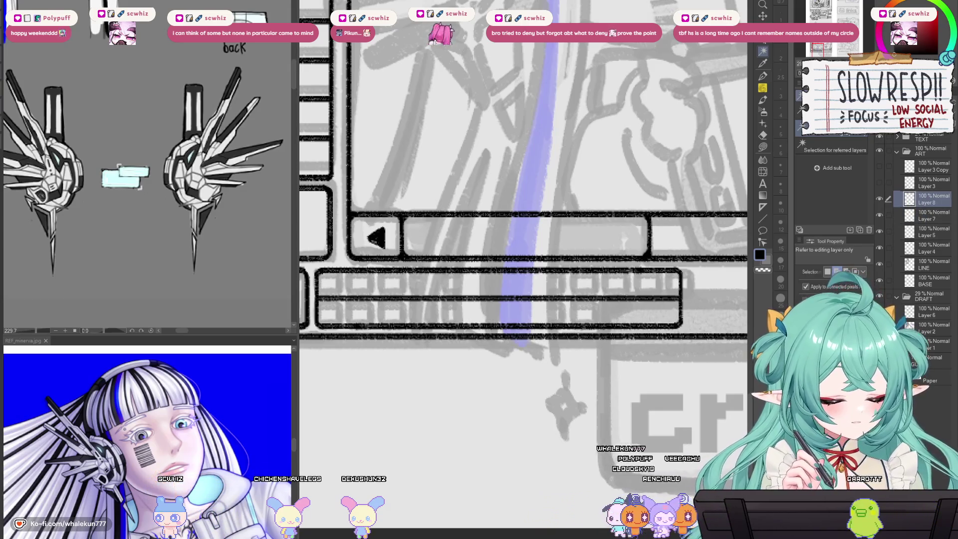
key(ctrl+z)
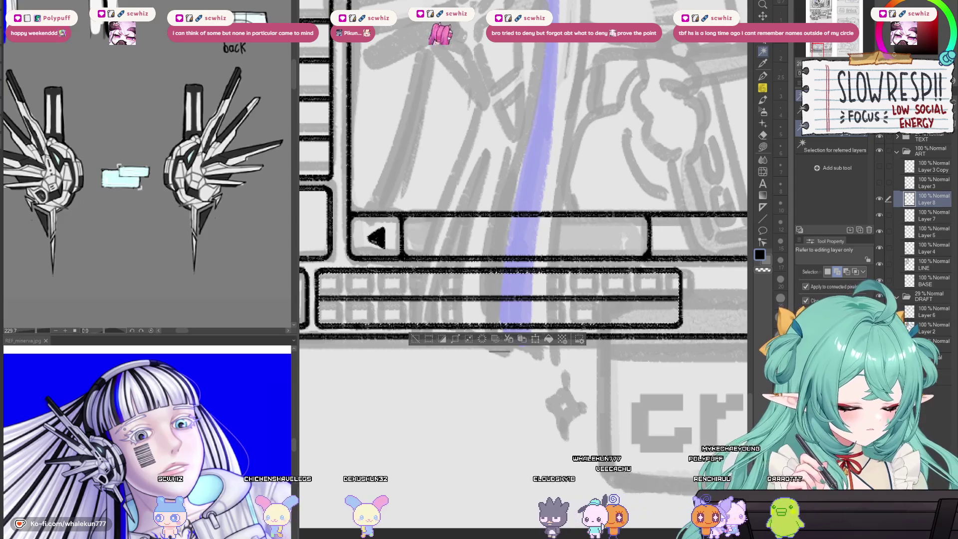
key(ctrl+d)
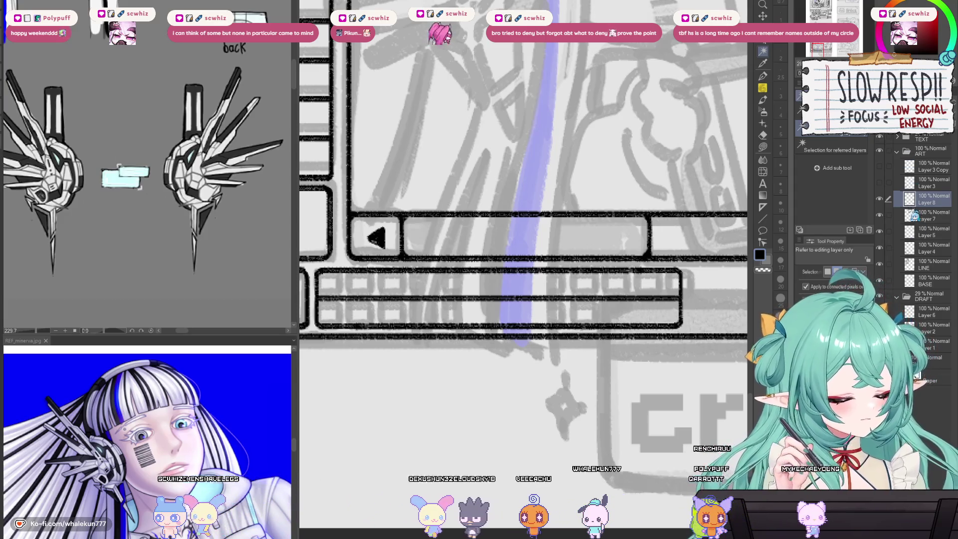
Step: Create Layer 9 and set up the ruler and pencil for the first vertical divider
key(ctrl+shift+n)
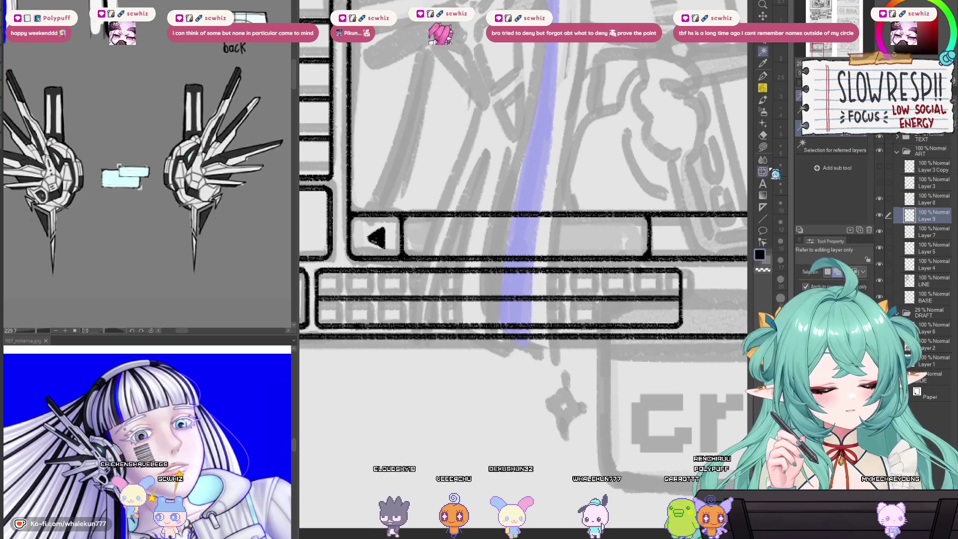
key(u)
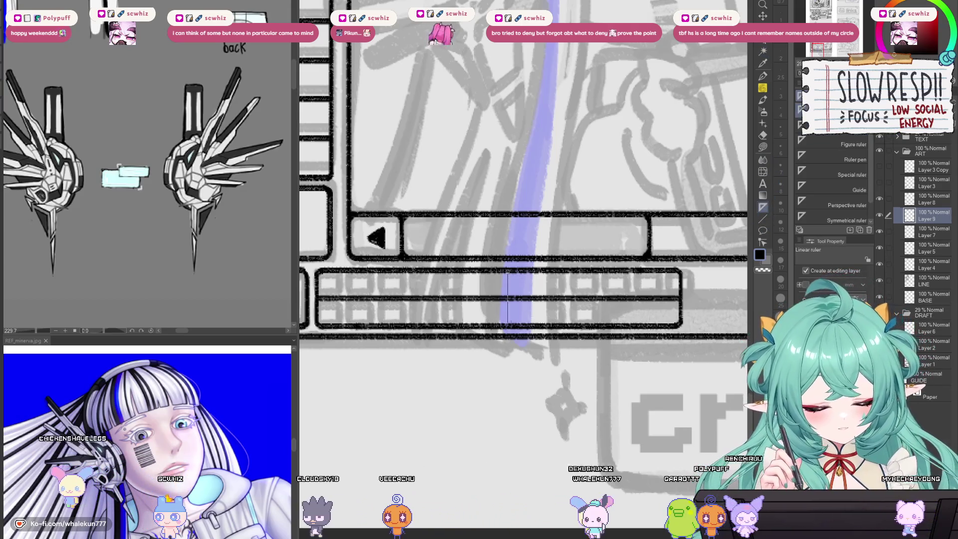
key(p)
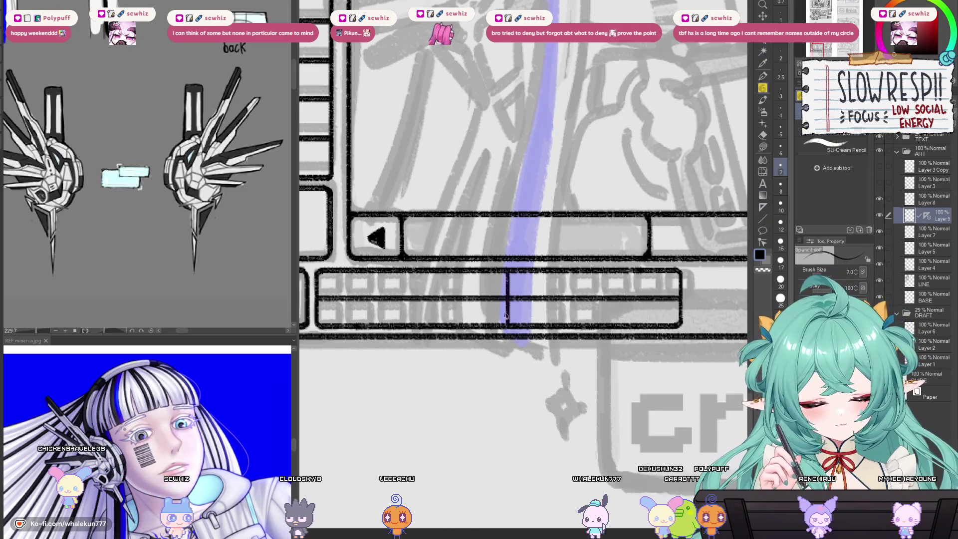
scroll(205, 427, down, 10)
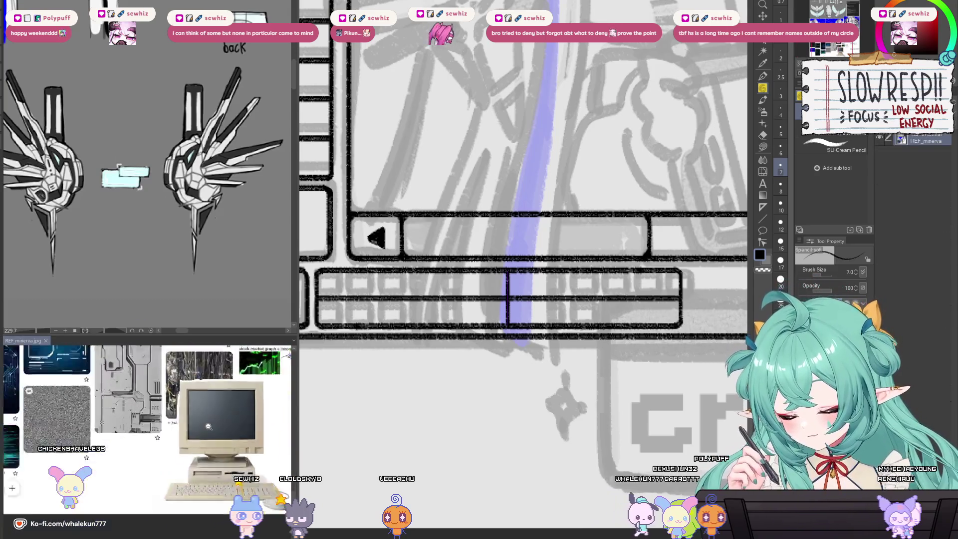
scroll(202, 453, up, 3)
scroll(150, 429, up, 5)
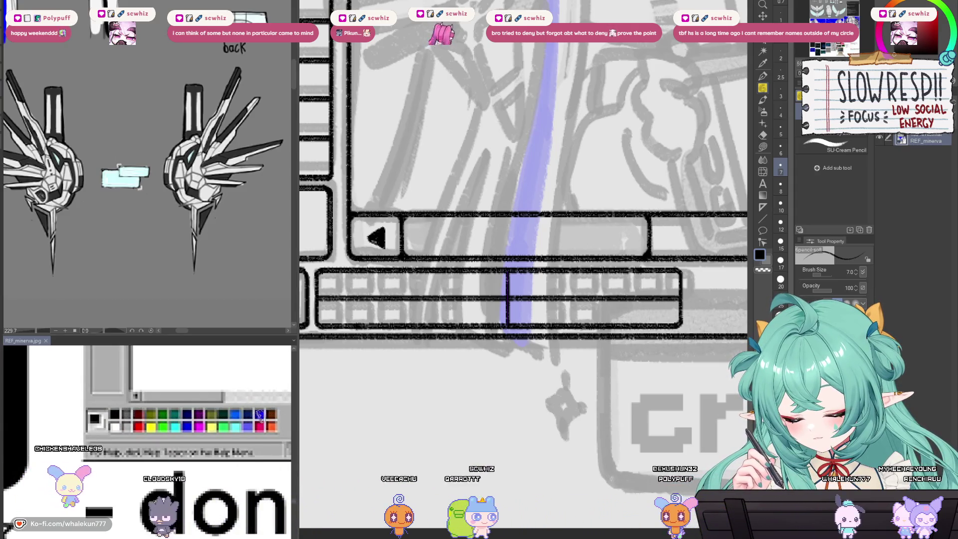
scroll(260, 418, down, 8)
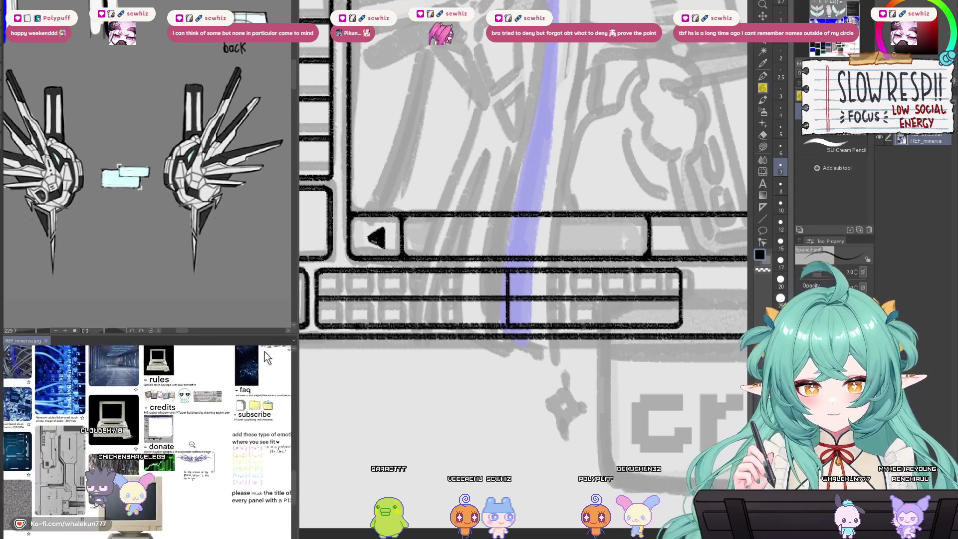
scroll(215, 448, up, 2)
drag(570, 372, 579, 400)
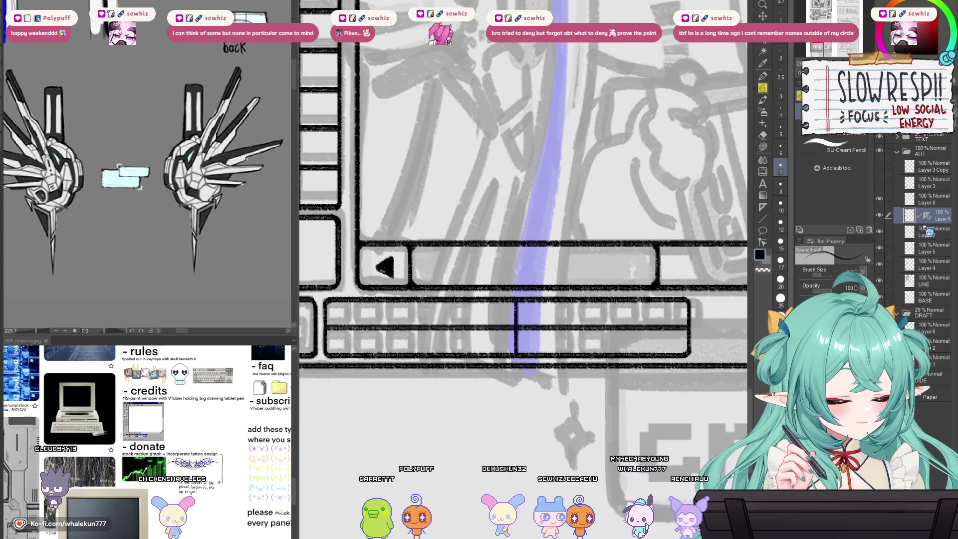
Step: Select the lower box area and nudge the copied divider line into position
key(w)
click(506, 326)
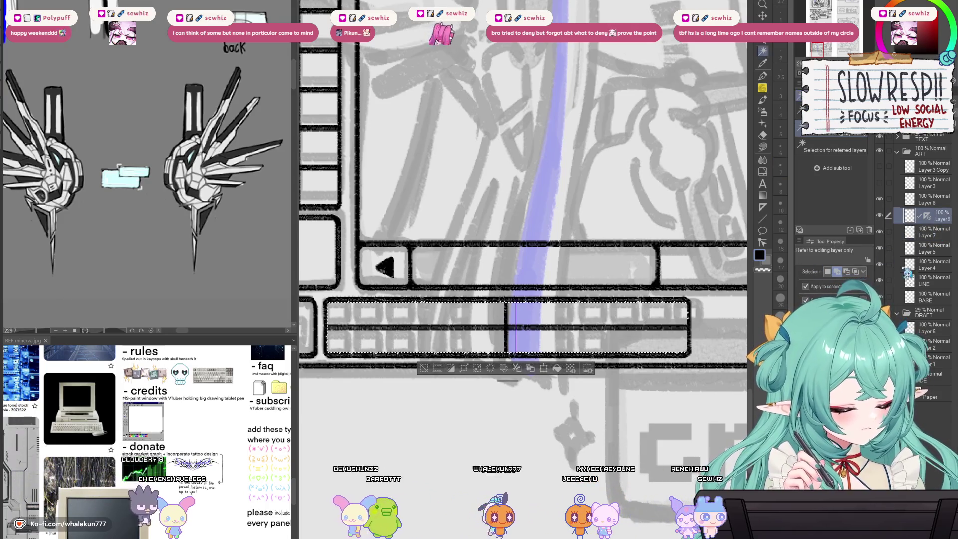
key(k)
key(ctrl+d)
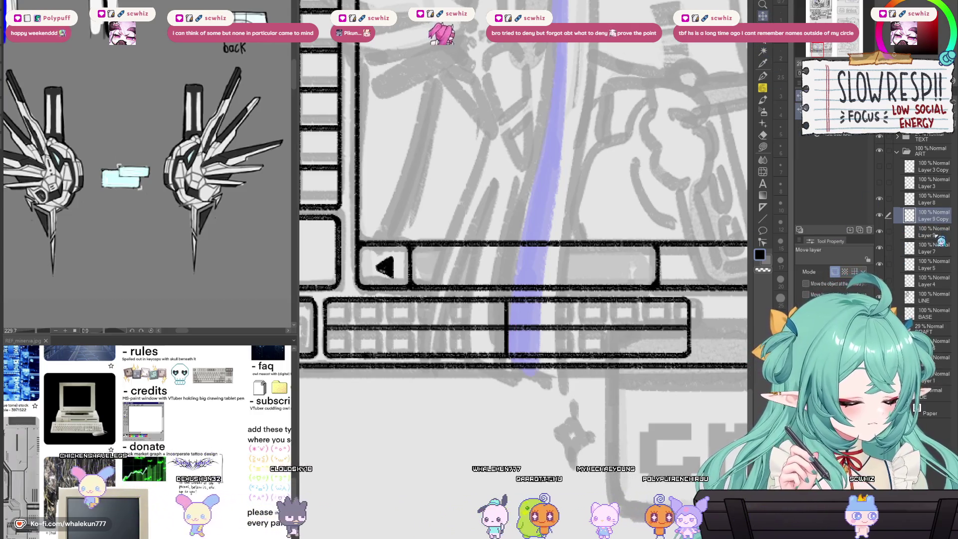
click(923, 233)
key(alt+bracketright)
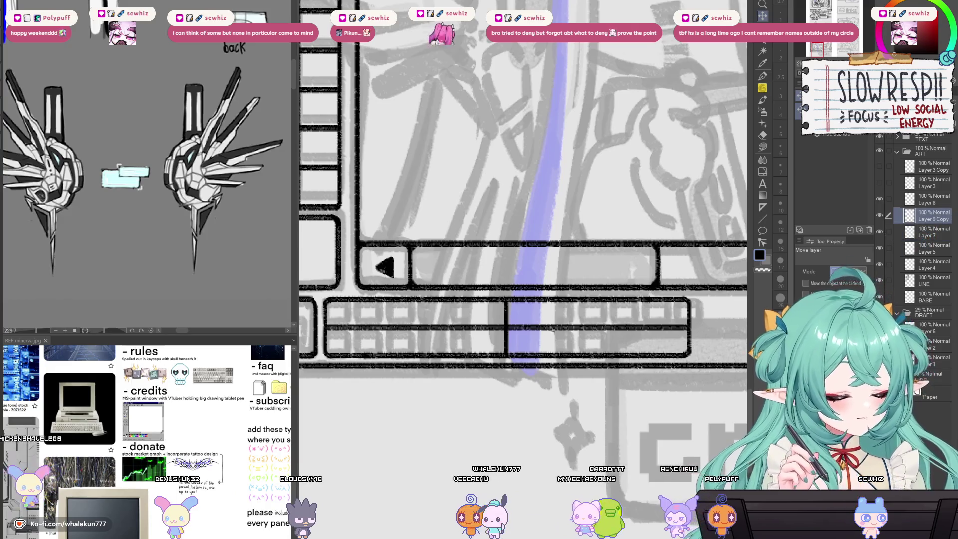
drag(553, 330, 543, 339)
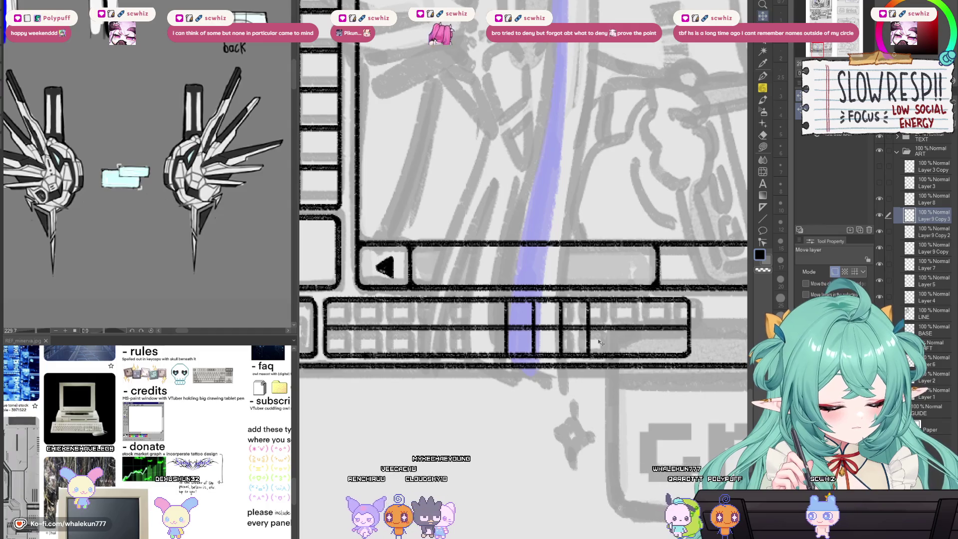
Step: Duplicate the divider several times, placing copies further right along the bar
key(ctrl+c)
key(ctrl+v)
drag(600, 342, 656, 343)
key(ctrl+c)
key(ctrl+v)
key(ctrl+c)
key(ctrl+v)
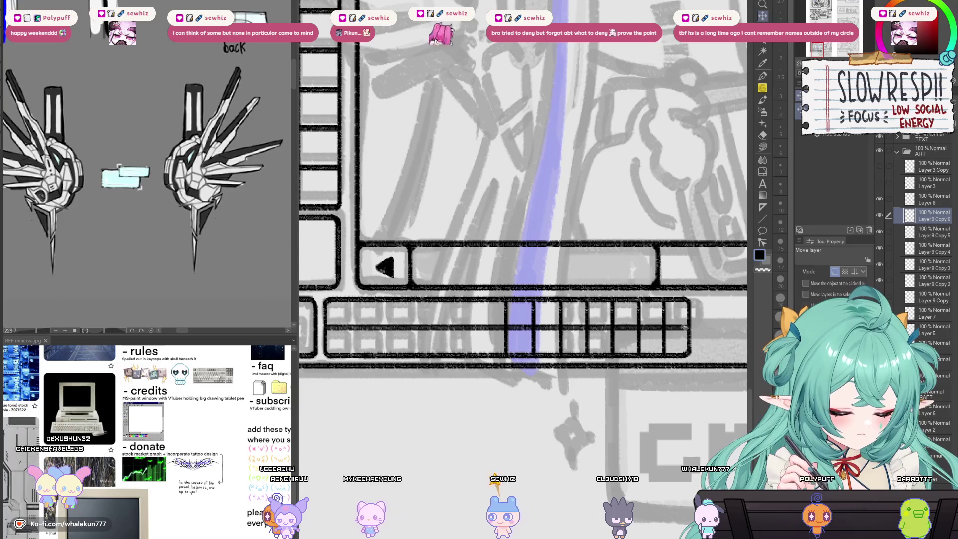
Step: Step through the Layer 9 Copy divider layers and make Layer 9 Copy 4 active
key(alt+bracketleft)
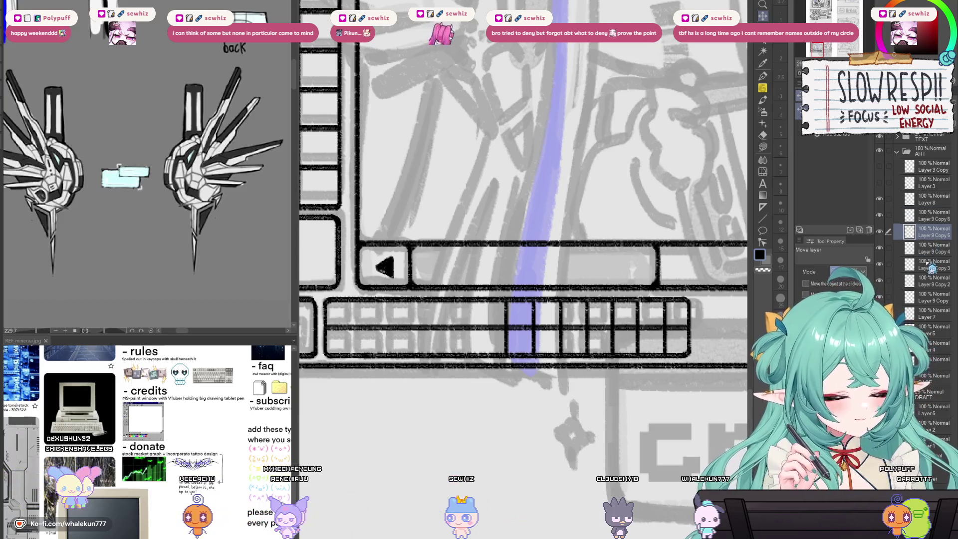
key(alt+bracketleft)
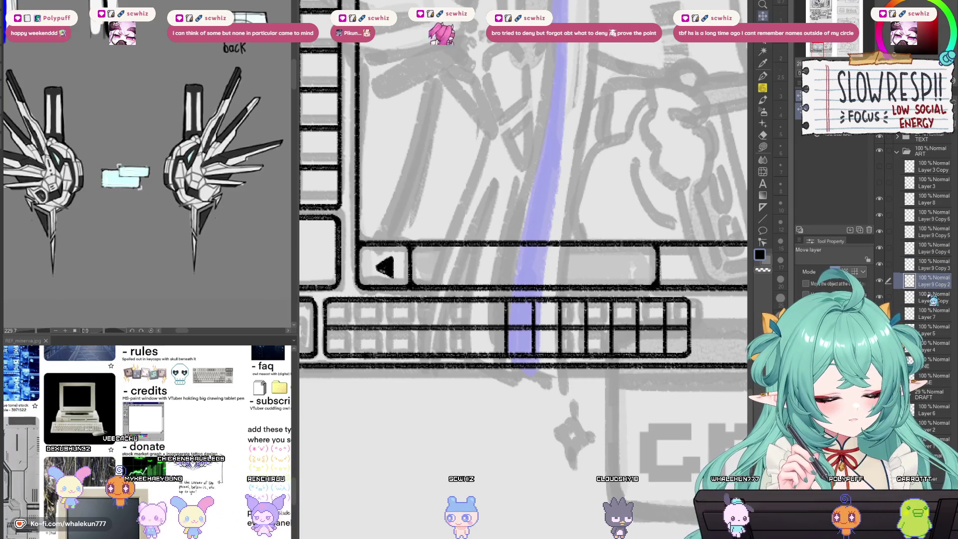
key(alt+bracketleft)
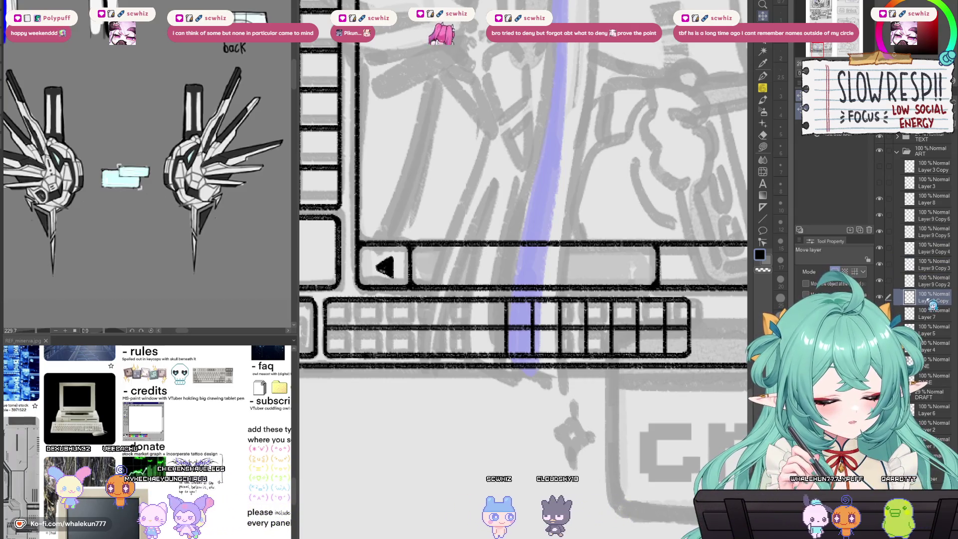
key(alt+bracketright)
key(alt+bracketright)
key(alt+bracketright)
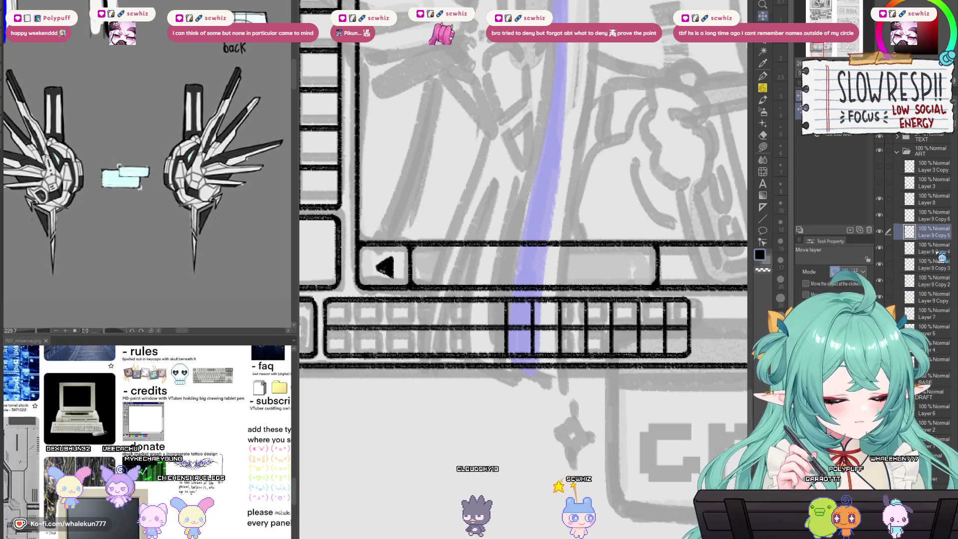
key(alt+bracketleft)
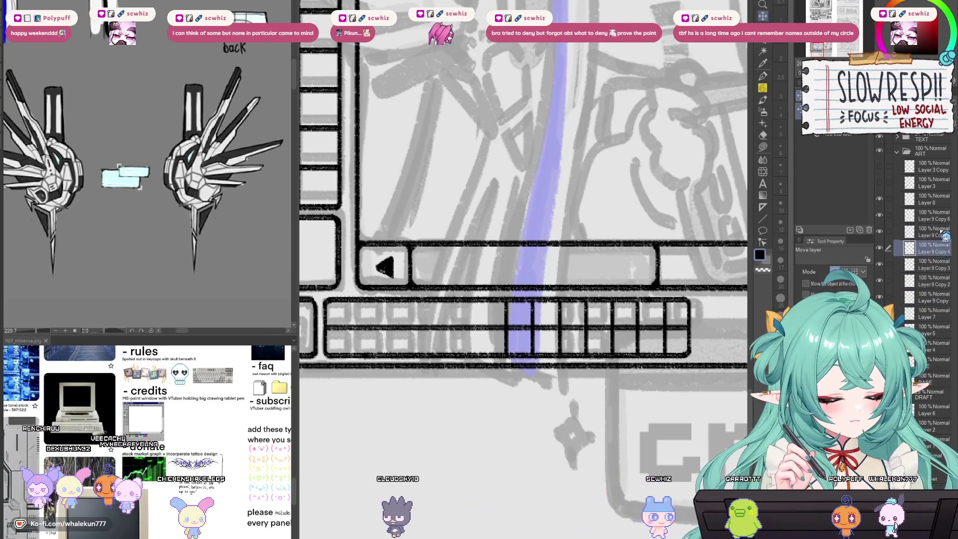
key(alt+bracketright)
key(alt+bracketright)
key(alt+bracketleft)
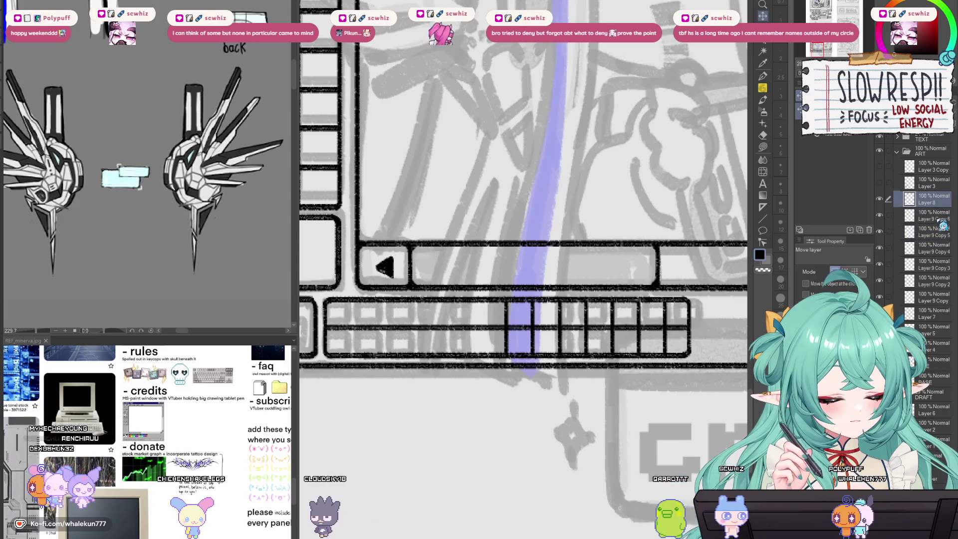
click(936, 254)
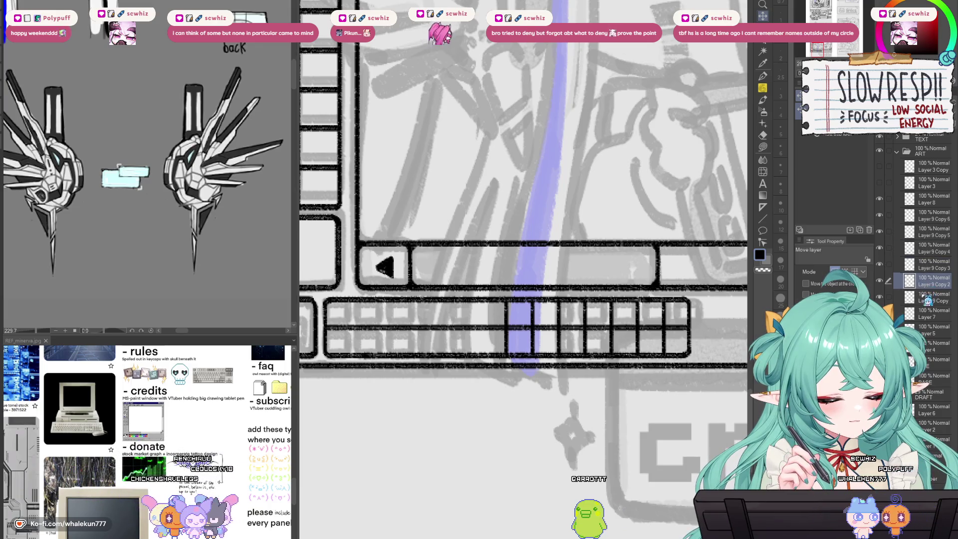
Step: Merge the divider copies, duplicate and shift them right, merge into Layer 7, and zoom out
click(945, 226)
key(ctrl+e)
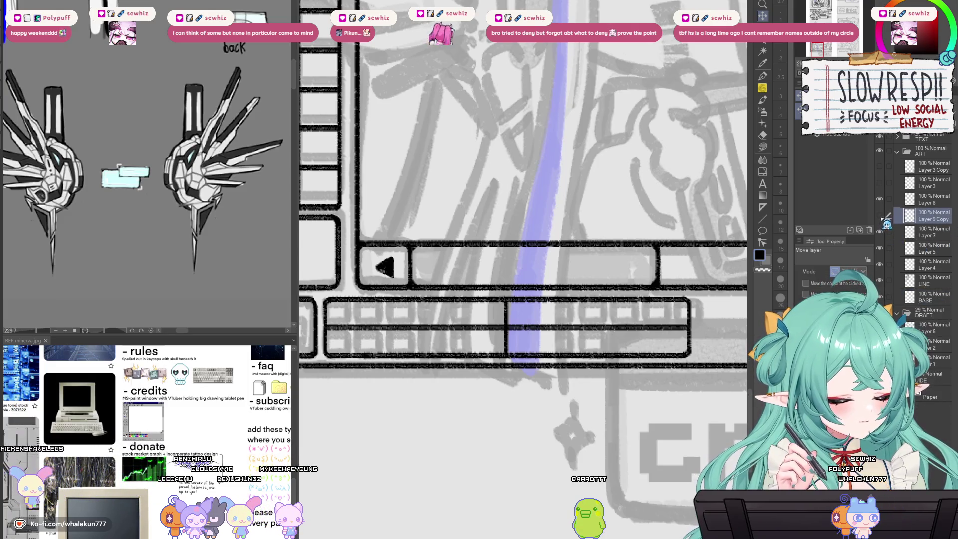
key(ctrl+j)
drag(440, 363, 455, 366)
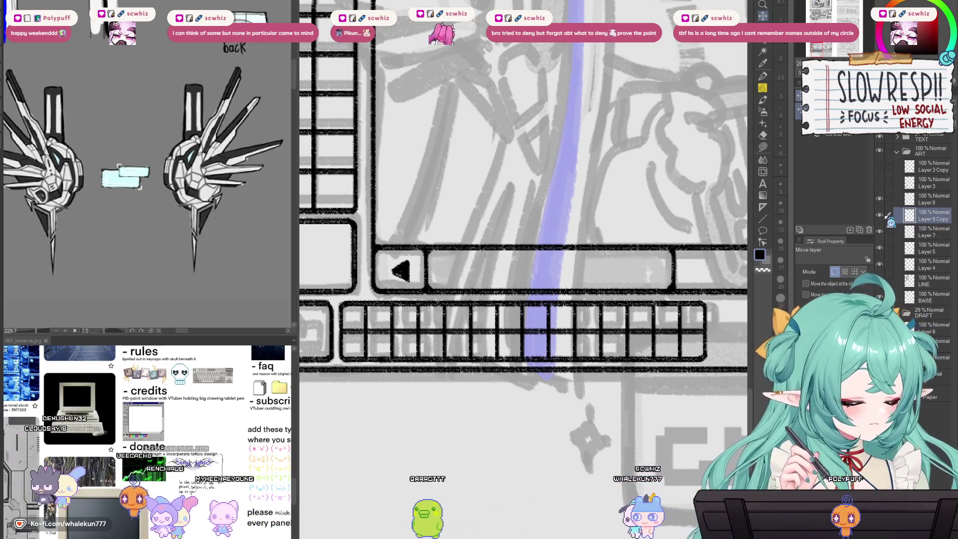
key(ctrl+e)
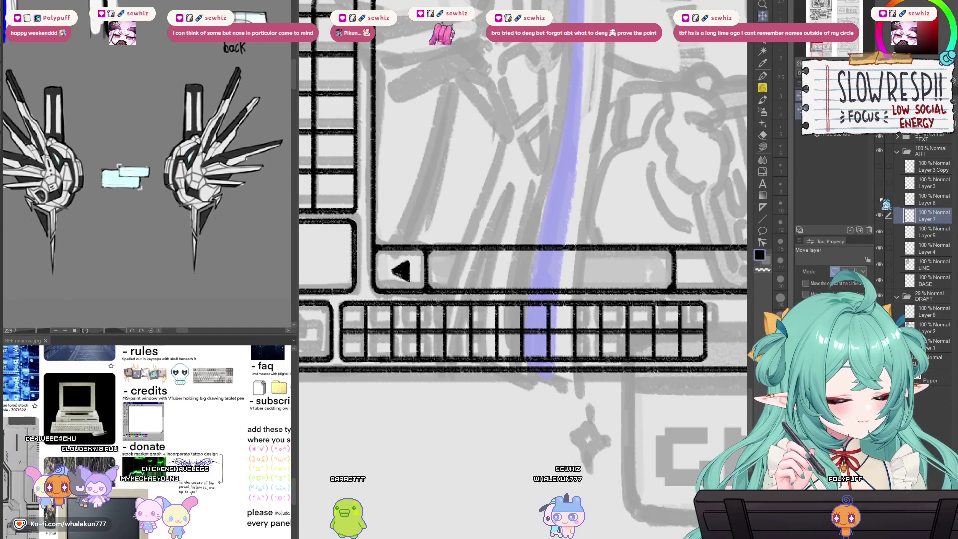
key(ctrl+e)
key(ctrl+0)
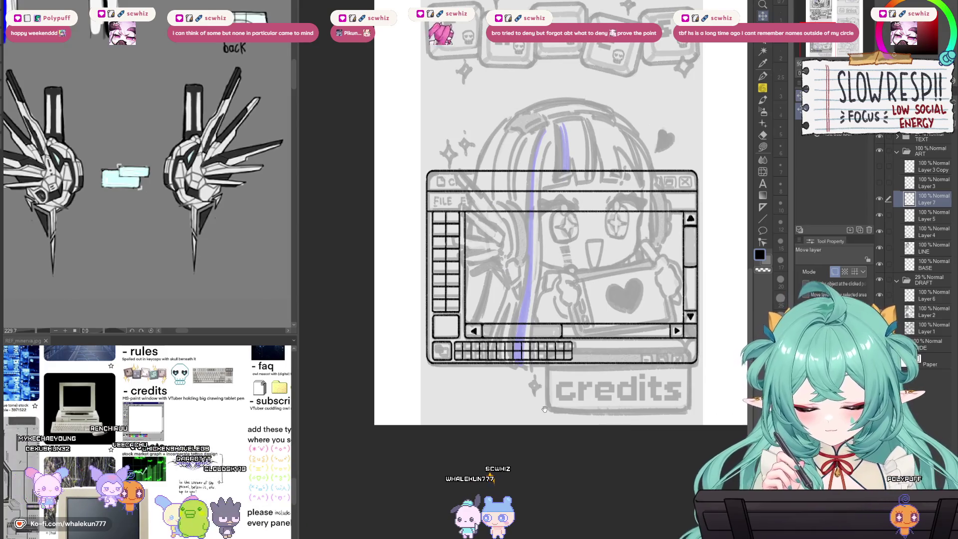
Step: Pan to the bottom-left box and try trial strokes for the small square, undoing them
scroll(544, 408, up, 5)
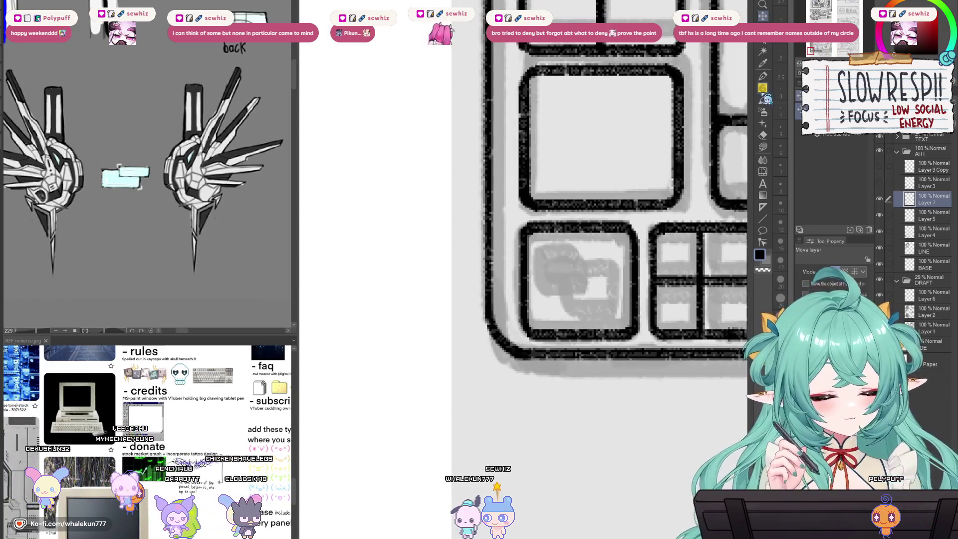
scroll(649, 269, up, 2)
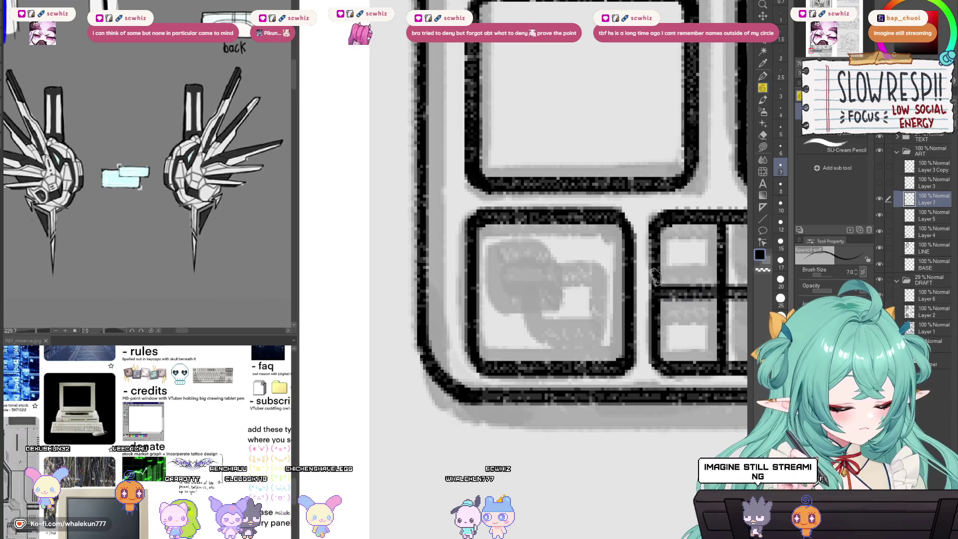
drag(711, 215, 679, 222)
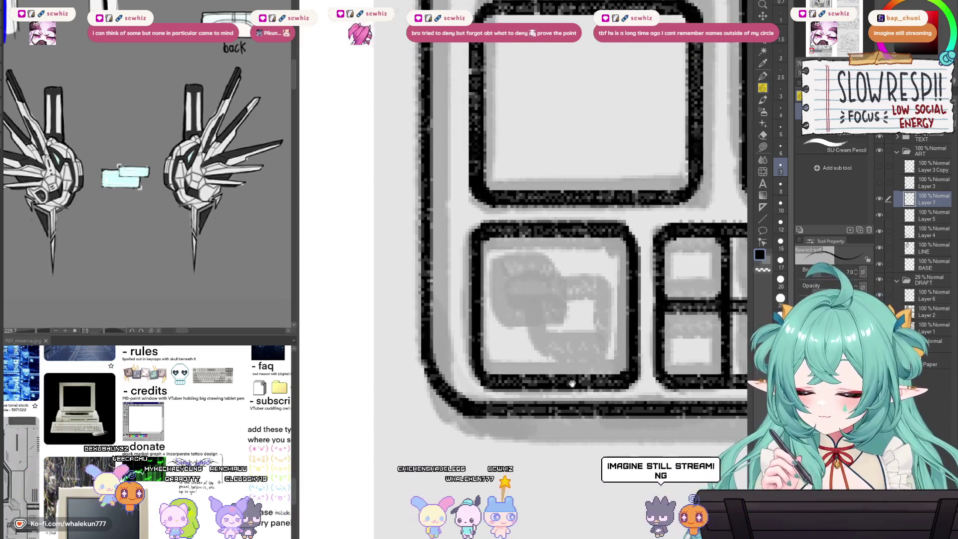
drag(502, 292, 601, 301)
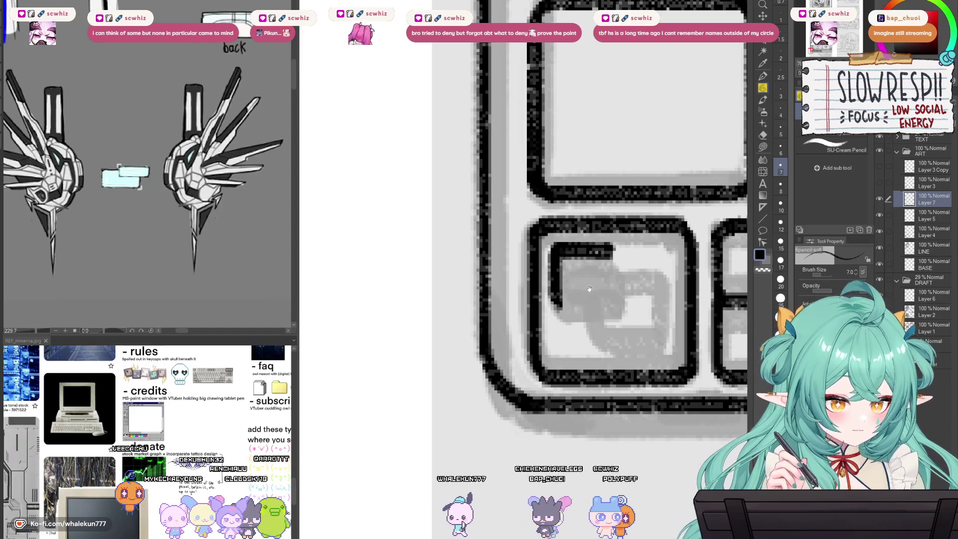
mouse_move(589, 289)
mouse_down()
mouse_move(554, 298)
mouse_move(587, 293)
mouse_up()
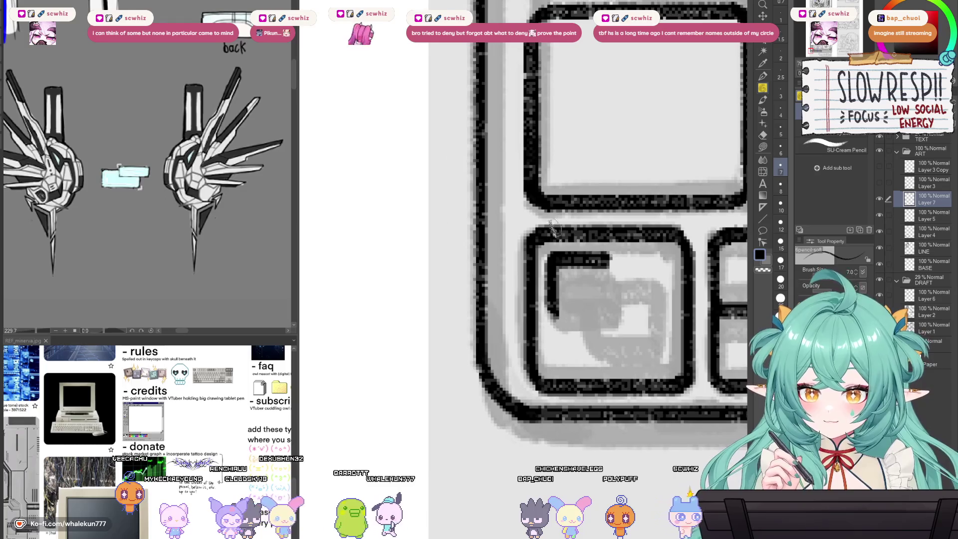
key(ctrl+z)
mouse_move(551, 261)
mouse_down()
mouse_move(553, 307)
mouse_move(591, 329)
mouse_up()
key(ctrl+z)
key(ctrl+z)
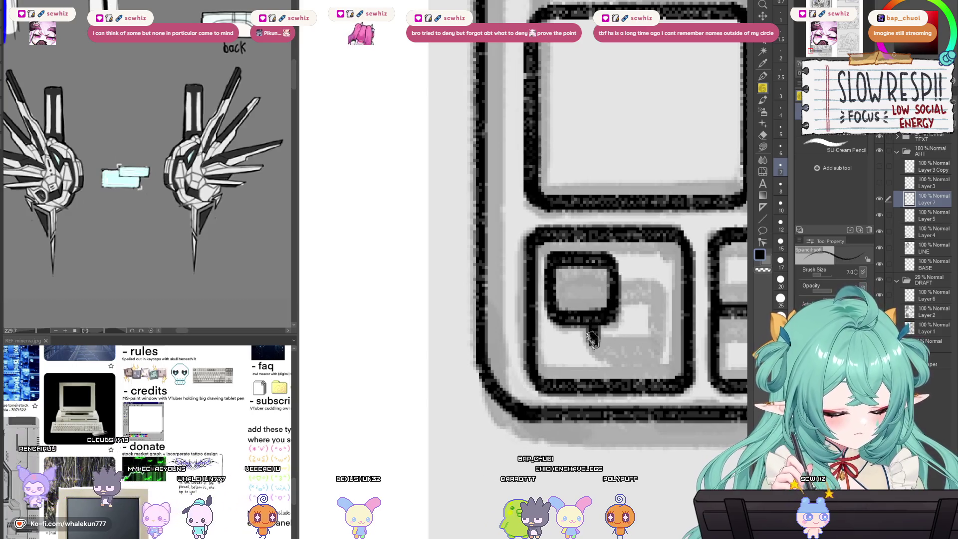
mouse_move(592, 339)
mouse_down()
mouse_move(619, 368)
mouse_move(649, 360)
mouse_up()
key(ctrl+z)
key(ctrl+z)
key(ctrl+z)
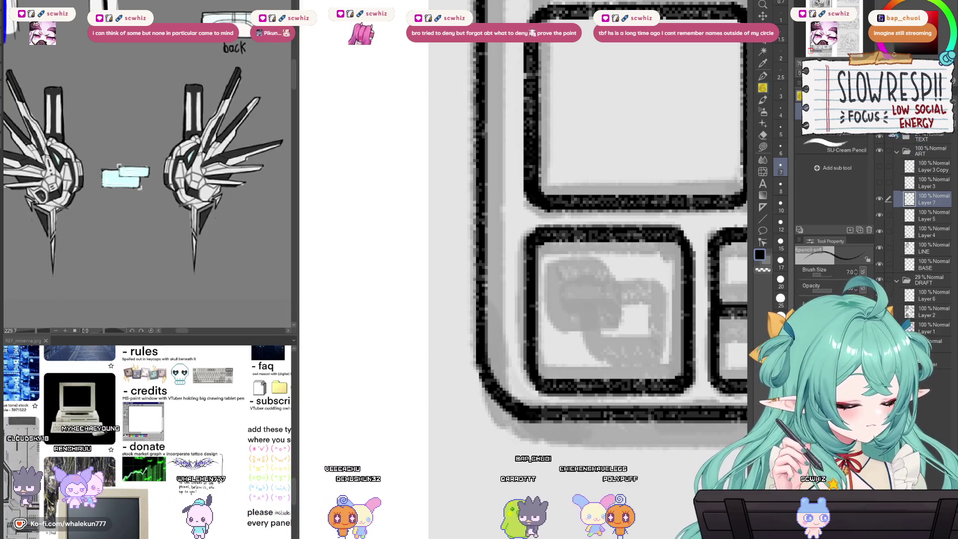
Step: On a new layer, draw the small square inside the bottom-left box
key(ctrl+shift+n)
mouse_move(552, 262)
mouse_down()
mouse_move(606, 269)
mouse_move(557, 264)
mouse_move(551, 321)
mouse_up()
key(ctrl+z)
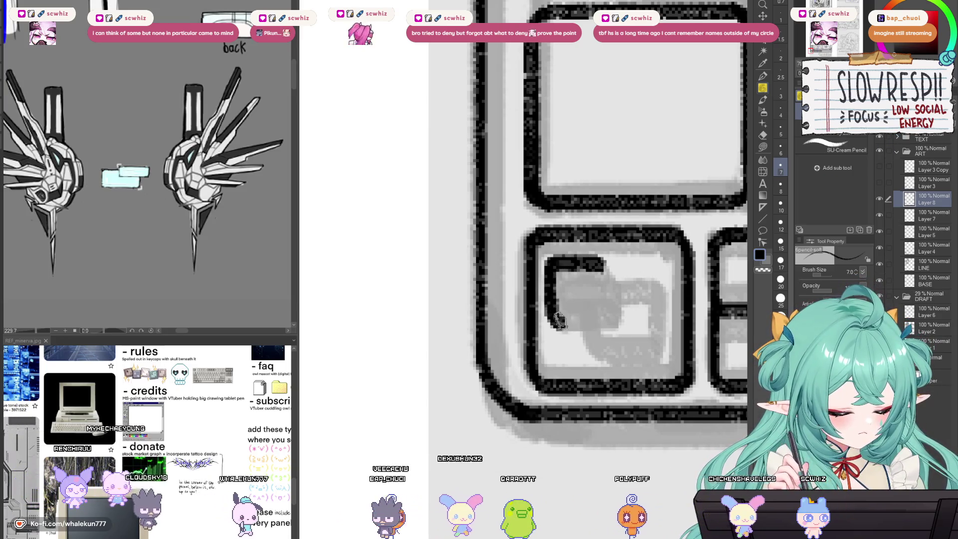
drag(611, 299, 614, 324)
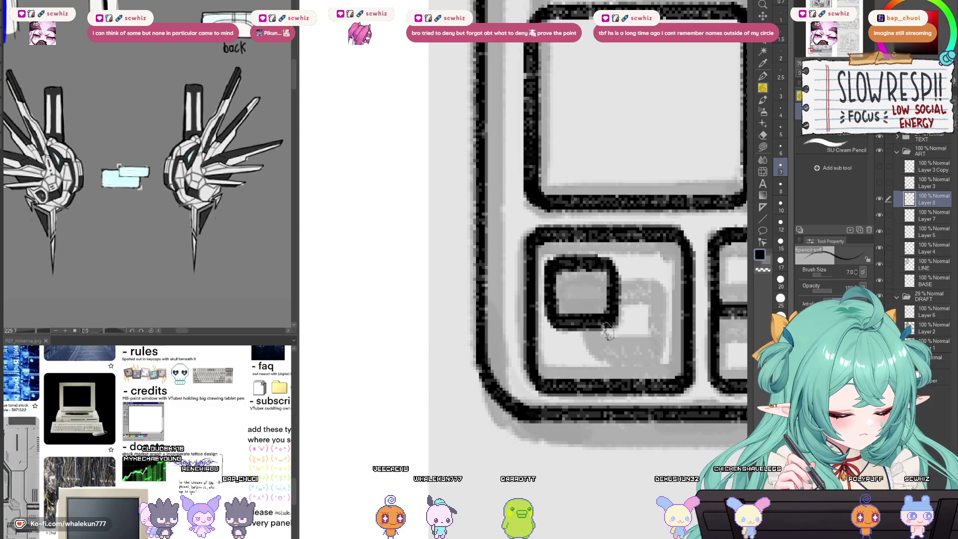
Step: Duplicate the square, move the copy down-right, erase overlaps, and merge into Layer 8
key(ctrl+shift+d)
key(k)
drag(538, 337, 586, 376)
key(e)
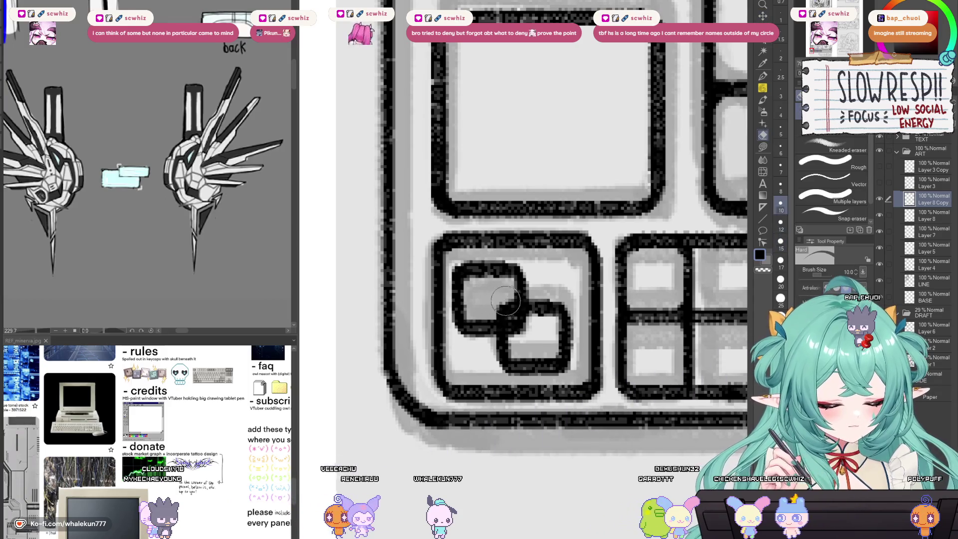
key(ctrl+e)
key(k)
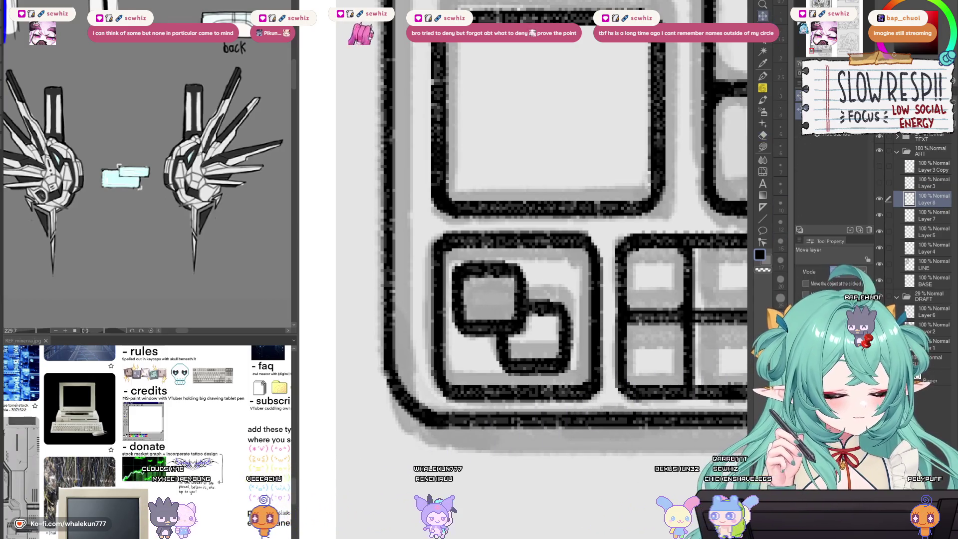
click(927, 216)
key(ctrl+e)
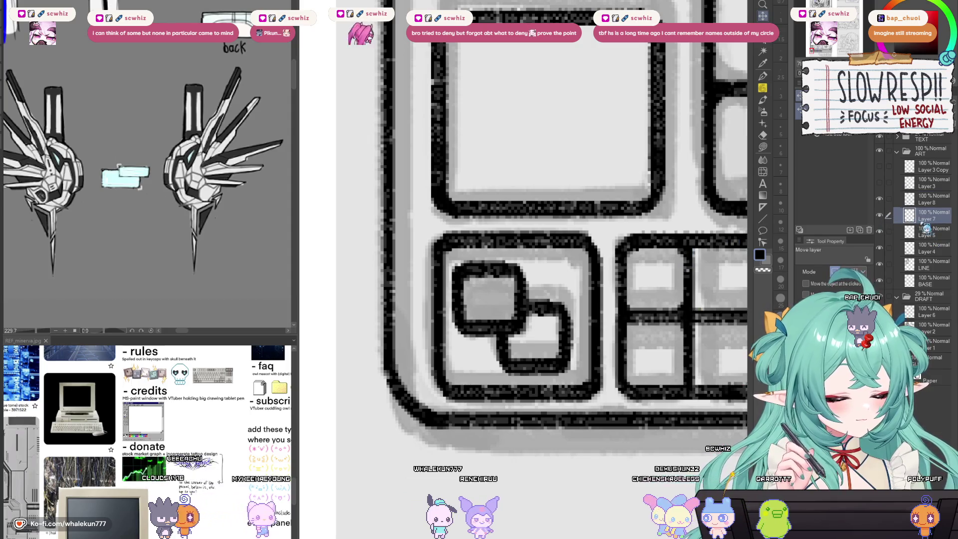
Step: Select the key cap shape on Layer 8 and nudge it slightly right
key(w)
click(574, 265)
click(928, 199)
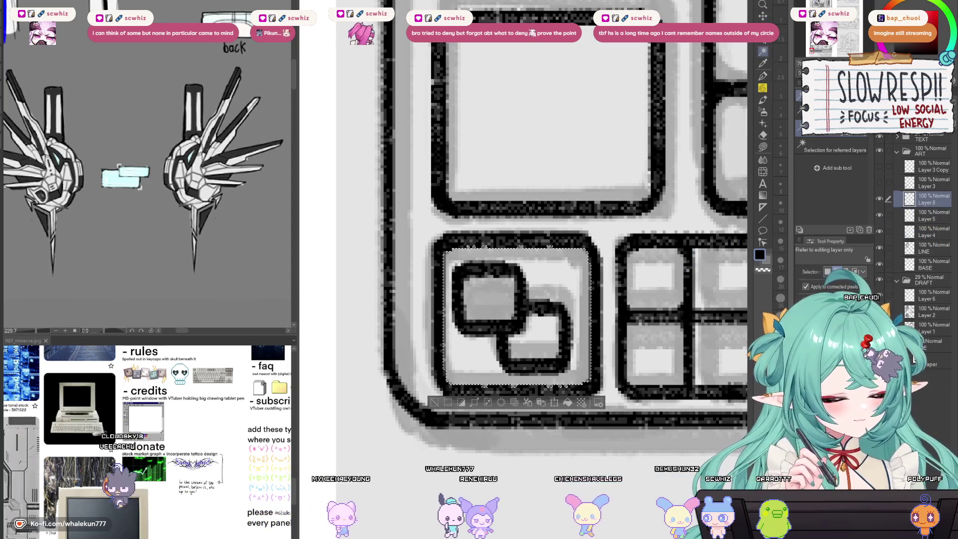
key(Right)
key(Right)
key(ctrl+d)
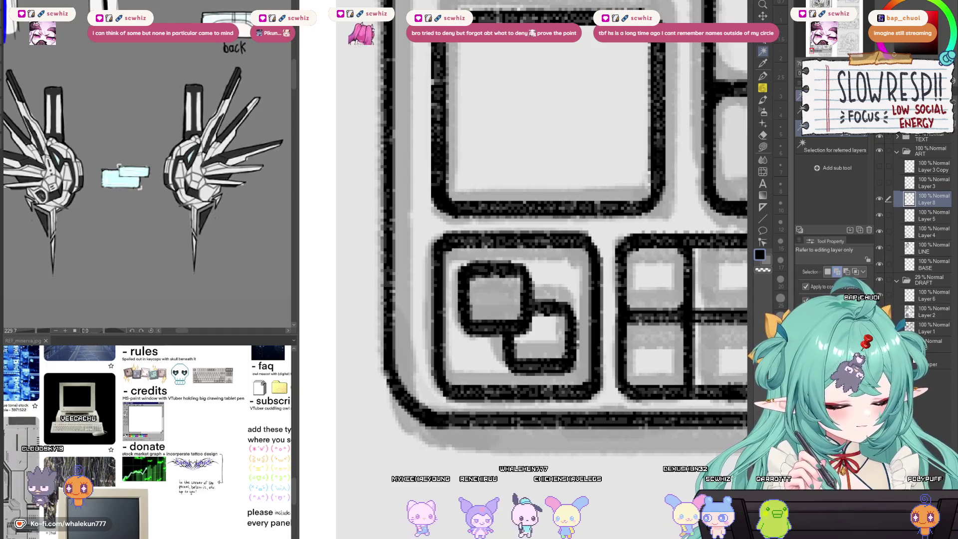
scroll(637, 431, down, 5)
Step: Ink an L-shaped edge beside the title-bar X button along a straight-line ruler
scroll(624, 432, up, 4)
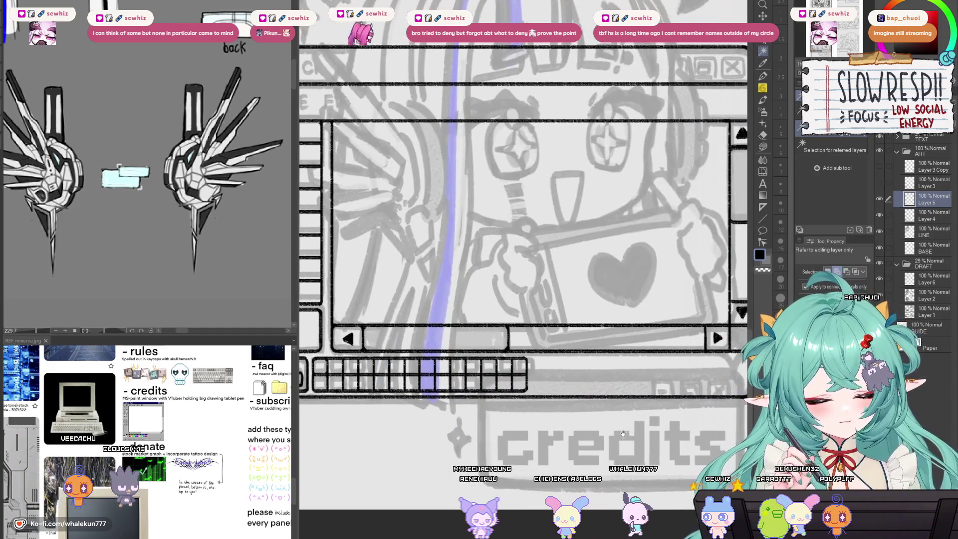
drag(623, 433, 578, 454)
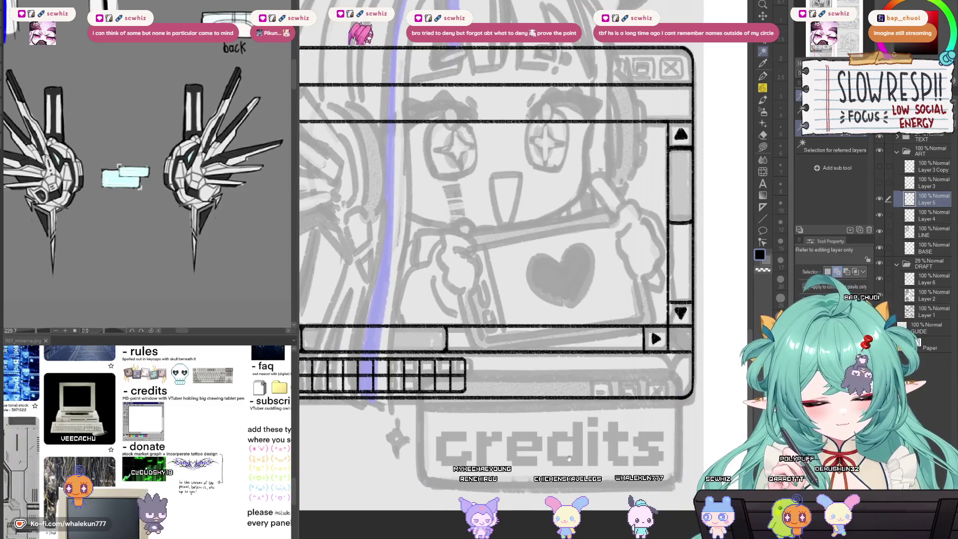
scroll(576, 459, down, 2)
scroll(581, 452, up, 2)
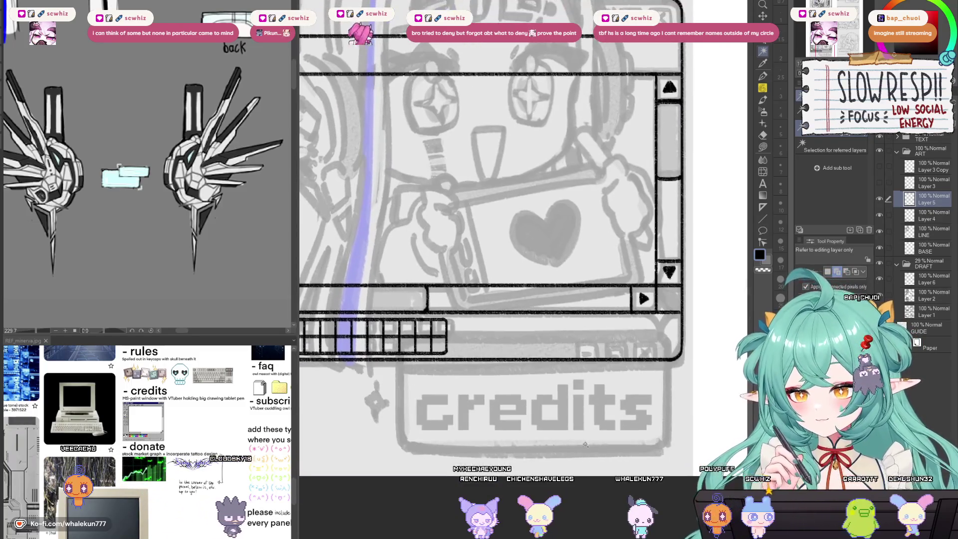
drag(593, 447, 607, 435)
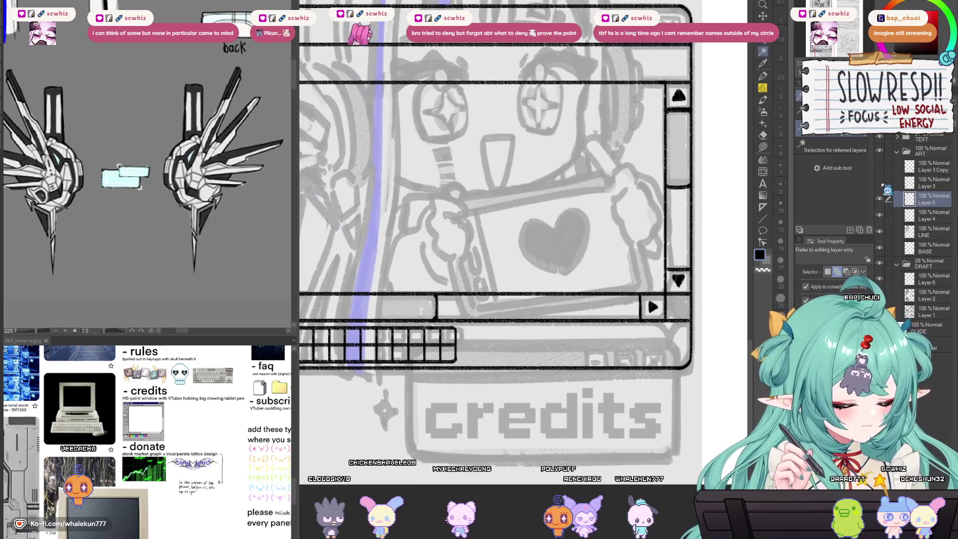
scroll(662, 351, down, 3)
scroll(663, 350, up, 3)
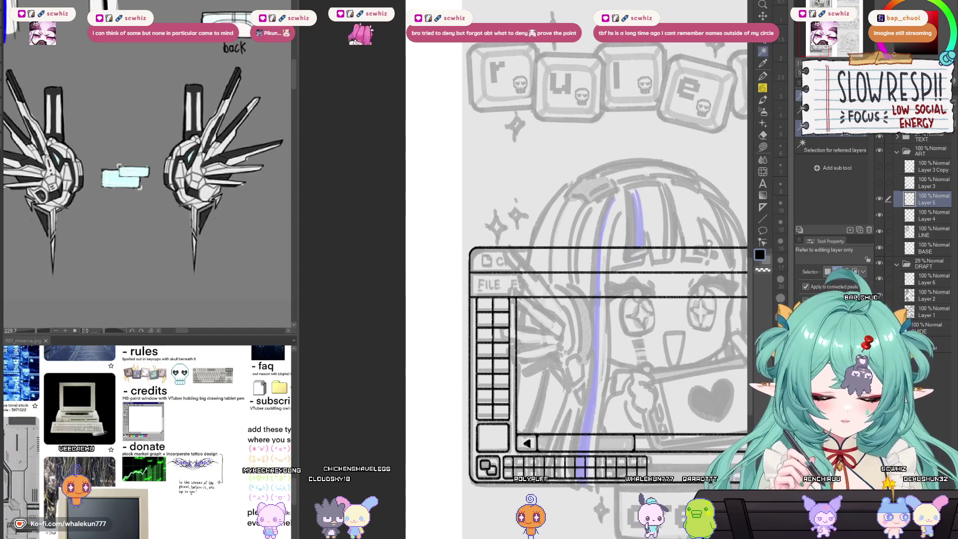
click(762, 88)
drag(738, 260, 618, 279)
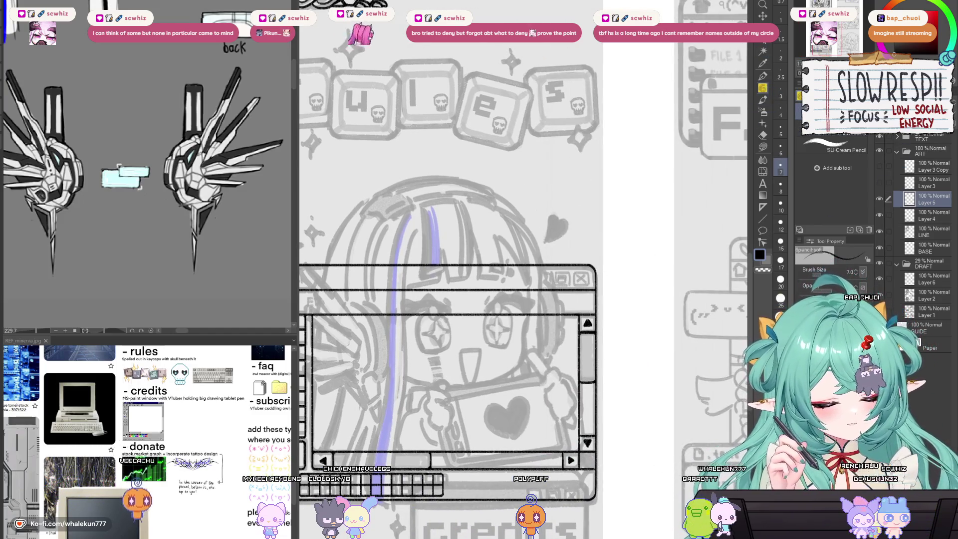
scroll(597, 277, up, 5)
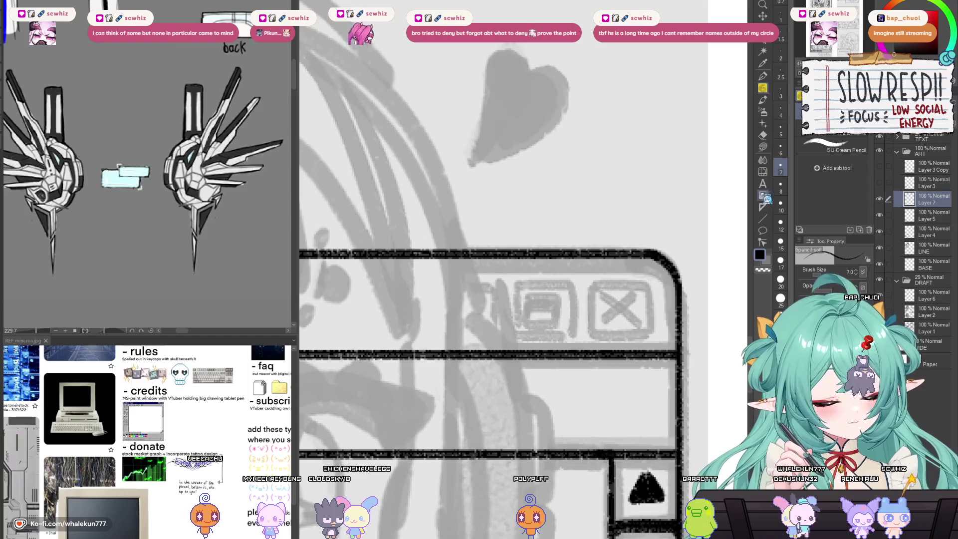
key(u)
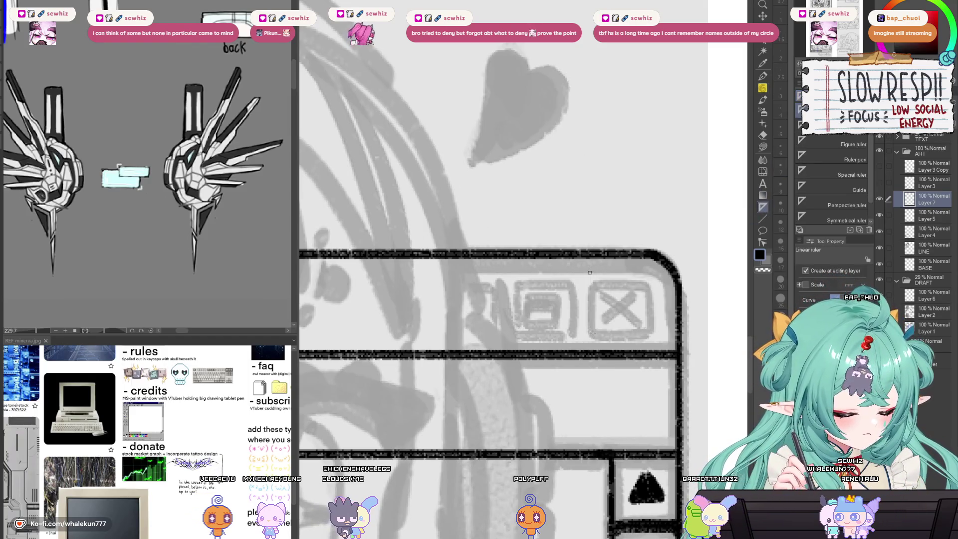
key(p)
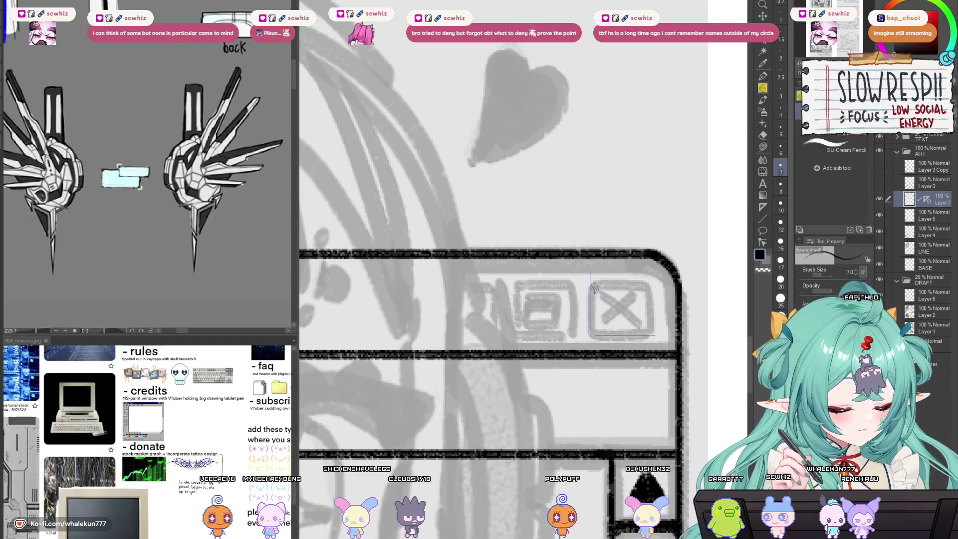
mouse_move(588, 272)
mouse_down()
mouse_move(589, 332)
mouse_move(658, 335)
mouse_up()
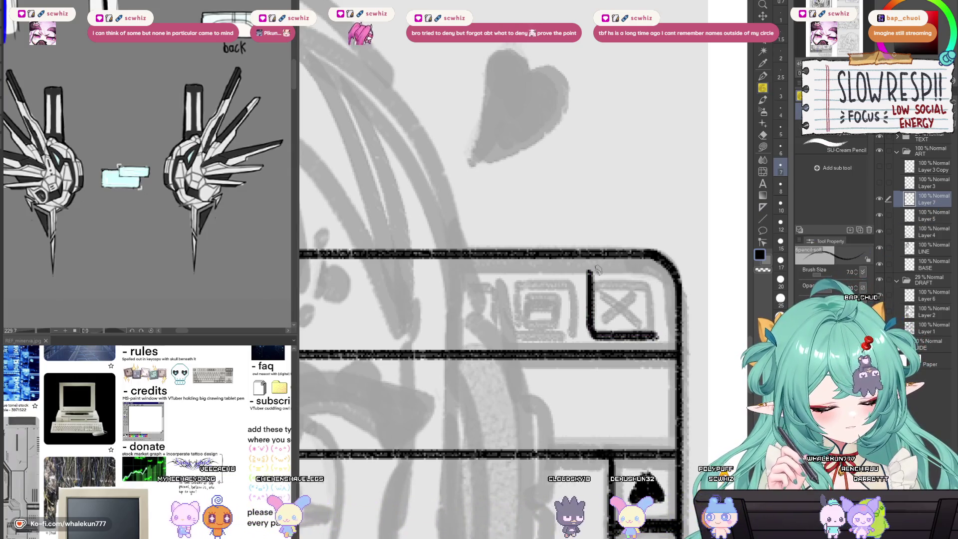
Step: Duplicate the L-shape, rotate the copy 180° and nudge it into place to close the square
key(ctrl+c)
key(ctrl+v)
key(ctrl+t)
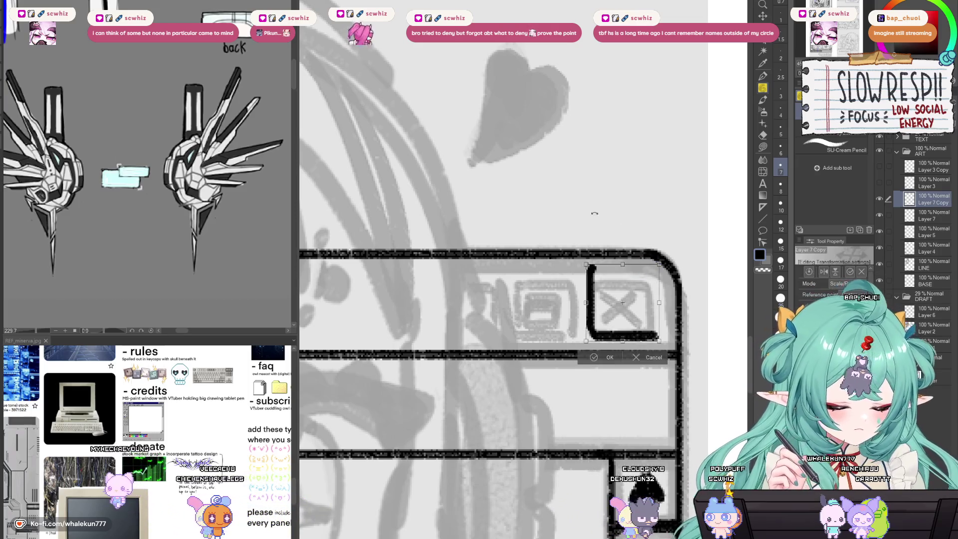
drag(594, 213, 650, 392)
key(Return)
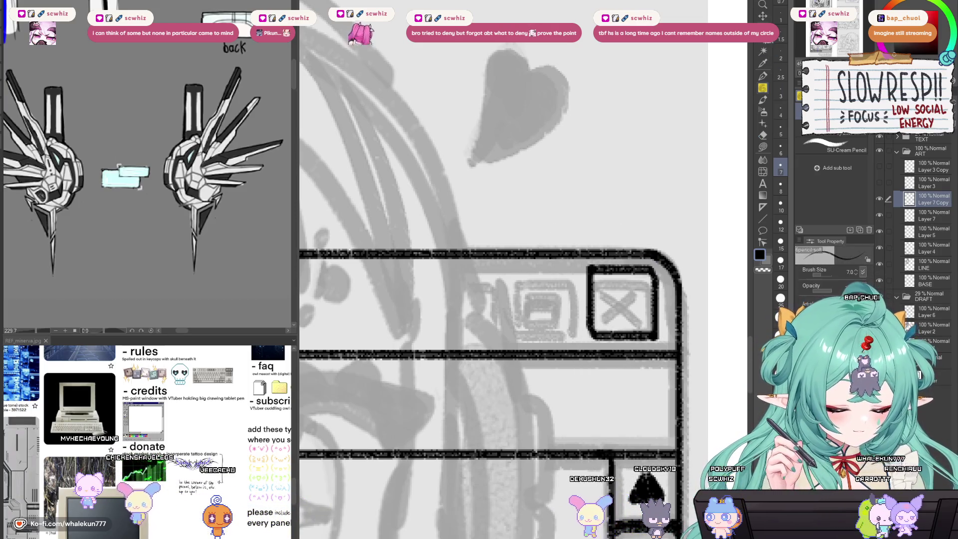
key(k)
key(Right)
key(Right)
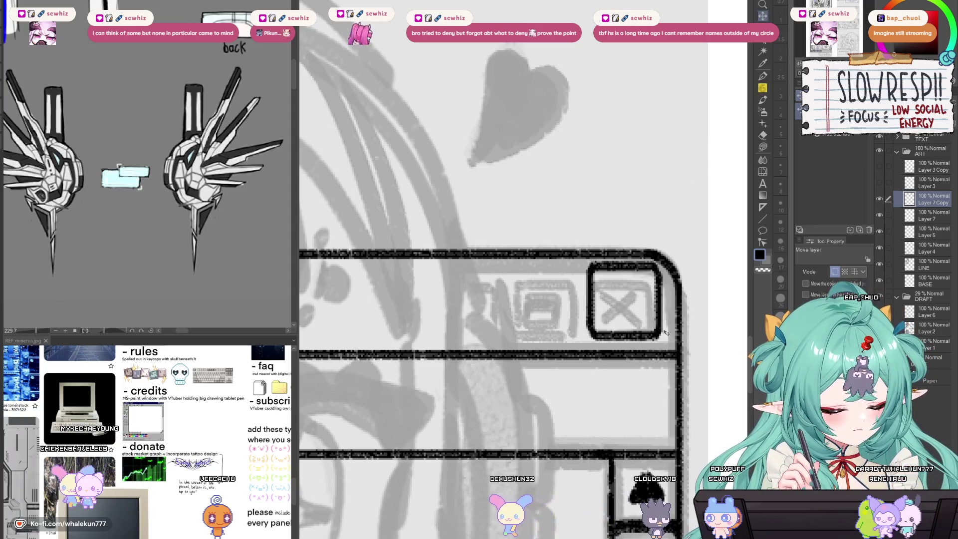
key(Left)
key(Left)
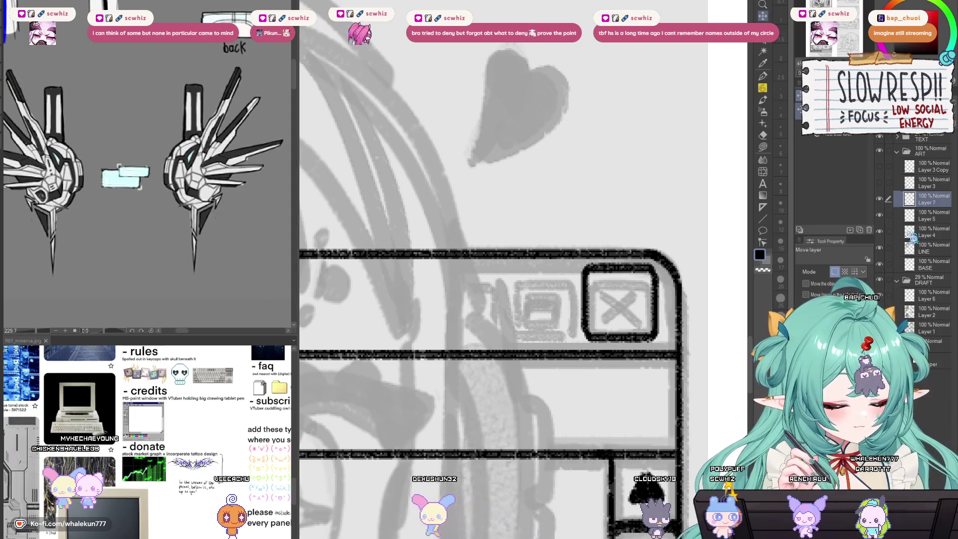
key(w)
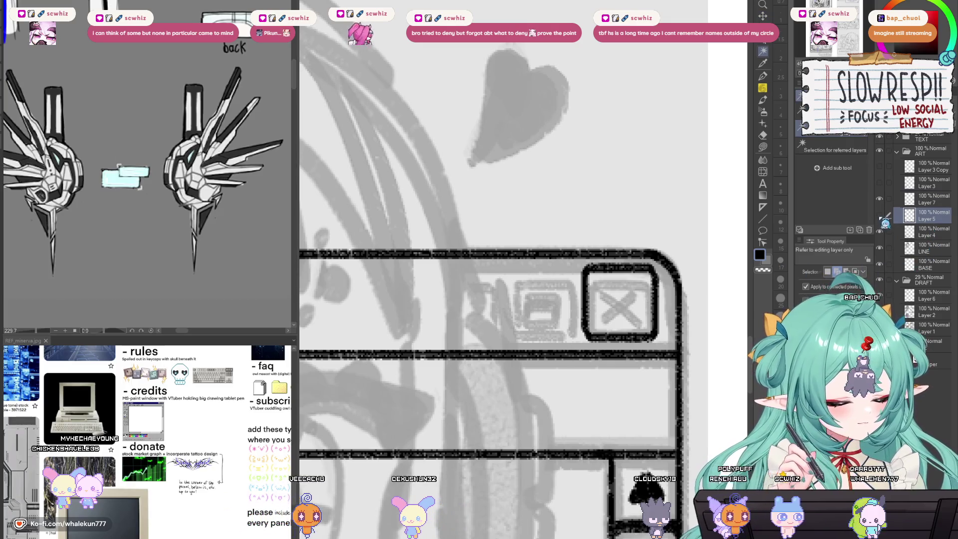
key(ctrl+minus)
key(ctrl+minus)
key(ctrl+minus)
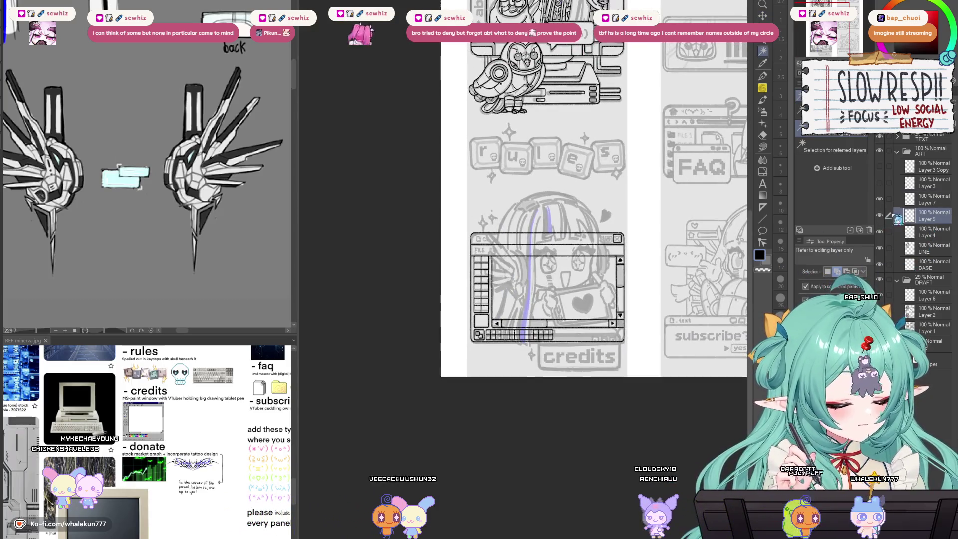
Step: Copy the X button box and place the copy just left of it
scroll(645, 252, up, 5)
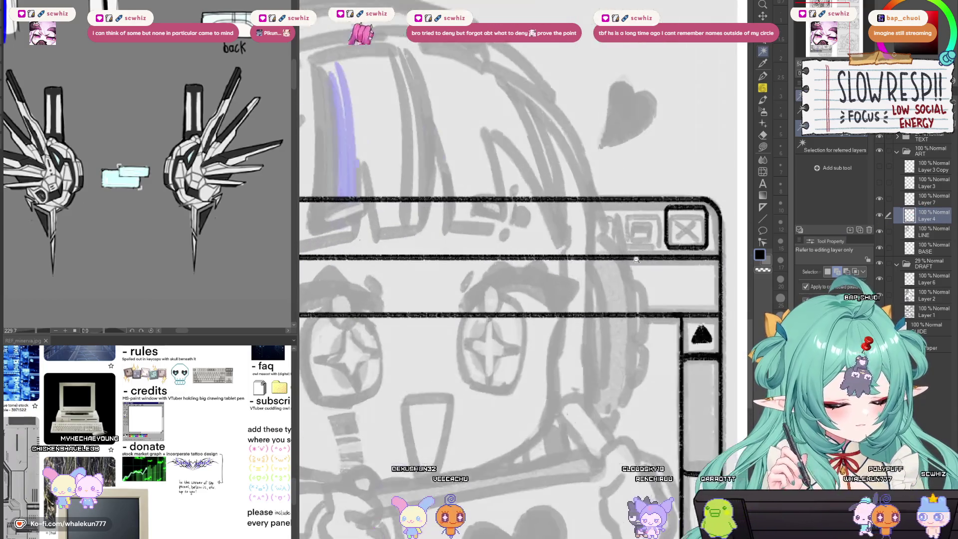
click(637, 245)
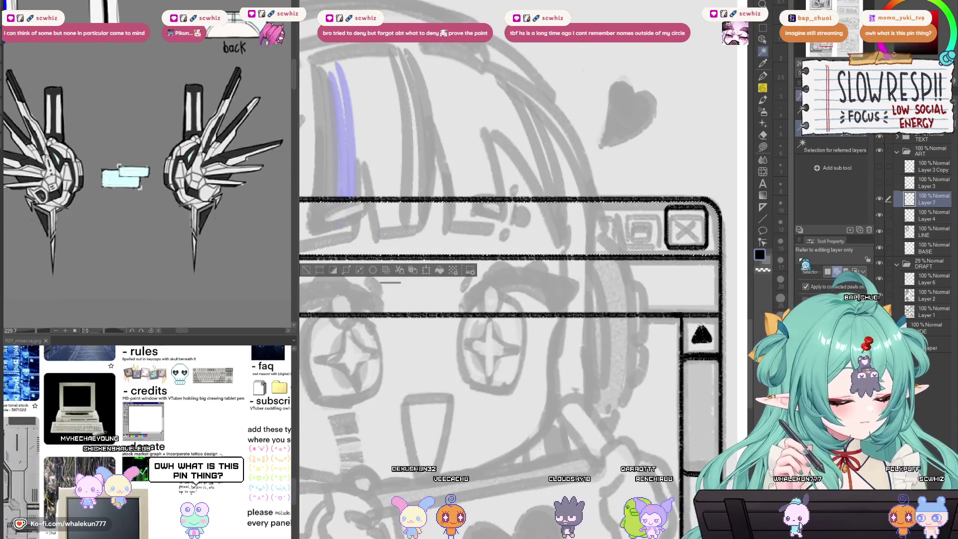
key(k)
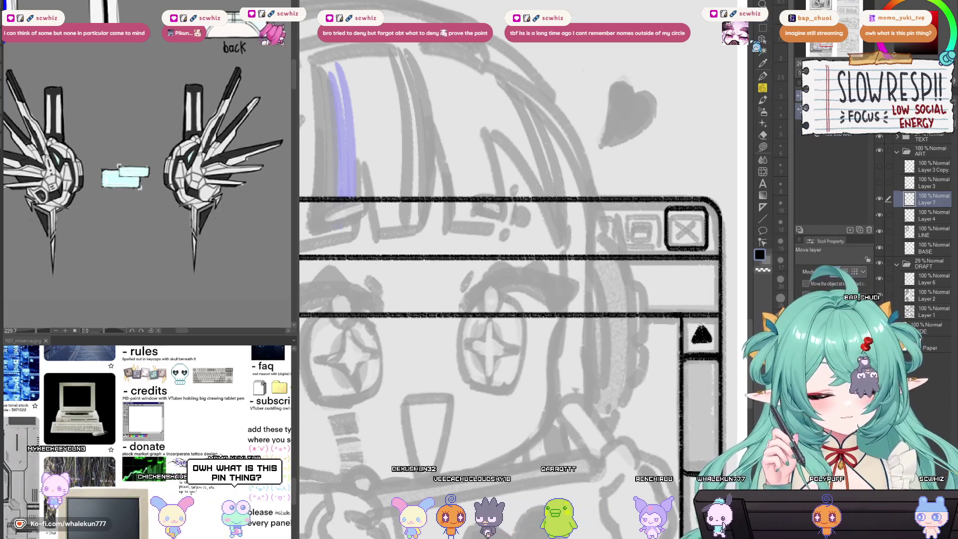
scroll(661, 249, up, 2)
scroll(661, 250, up, 2)
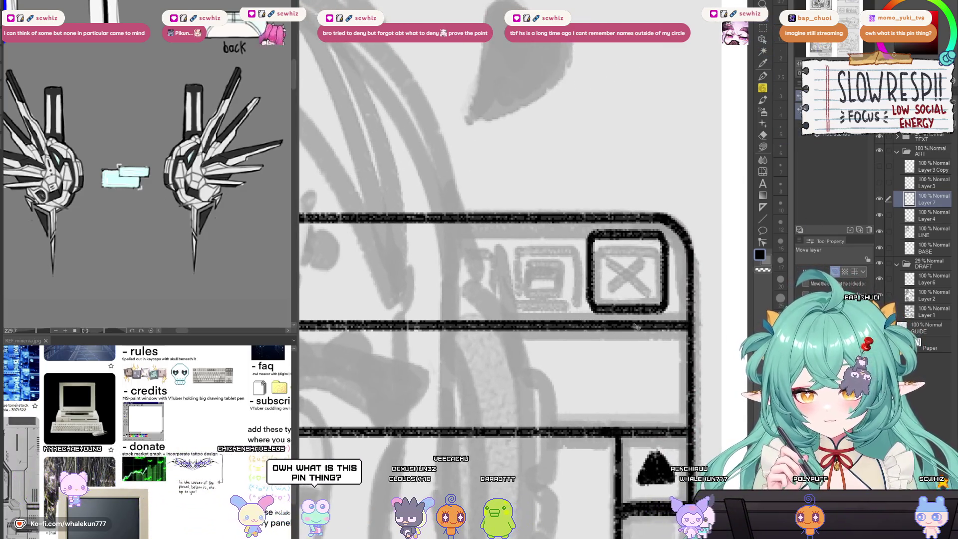
key(ctrl+c)
key(ctrl+v)
mouse_move(648, 326)
mouse_down()
mouse_move(558, 328)
mouse_move(602, 335)
mouse_up()
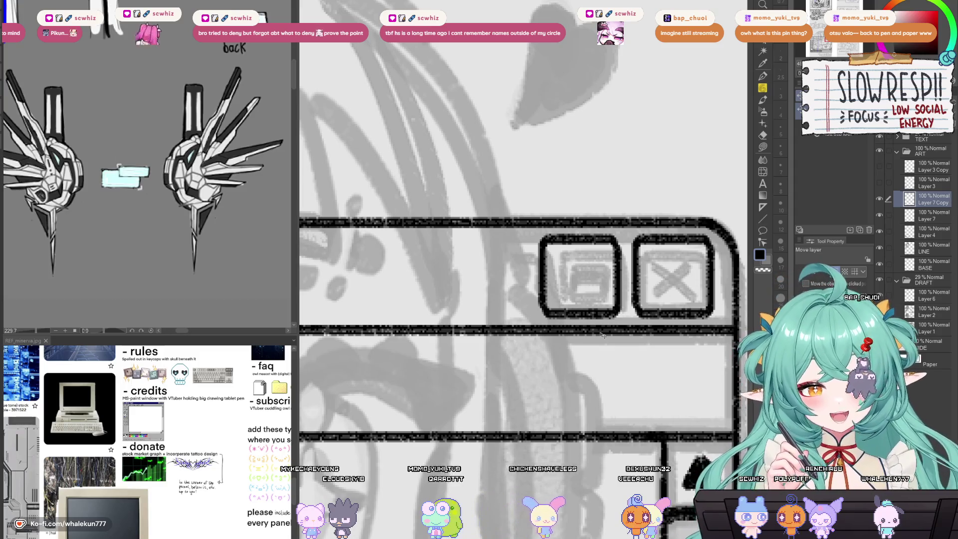
Step: Add a third box further left and merge the copies down into Layer 7
key(ctrl+j)
drag(613, 338, 516, 338)
key(ctrl+e)
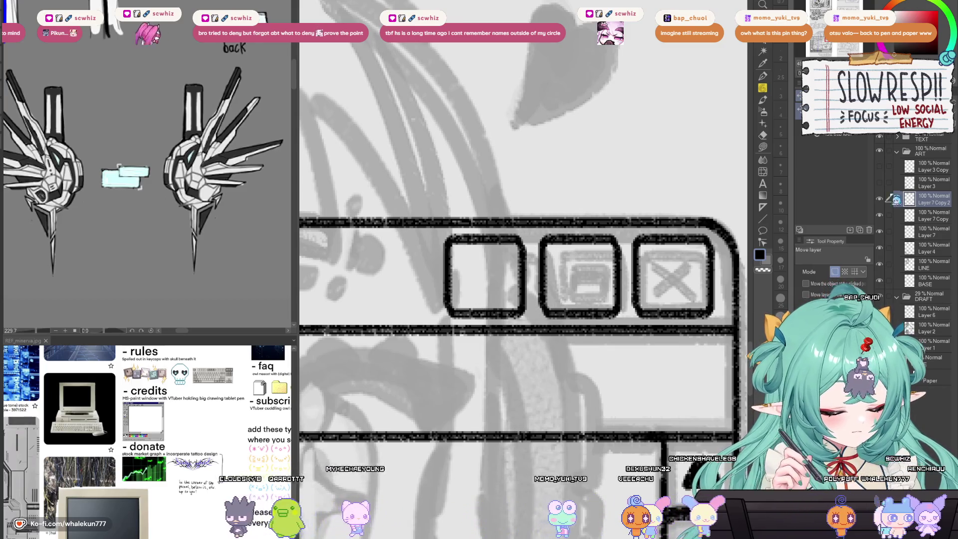
key(ctrl+e)
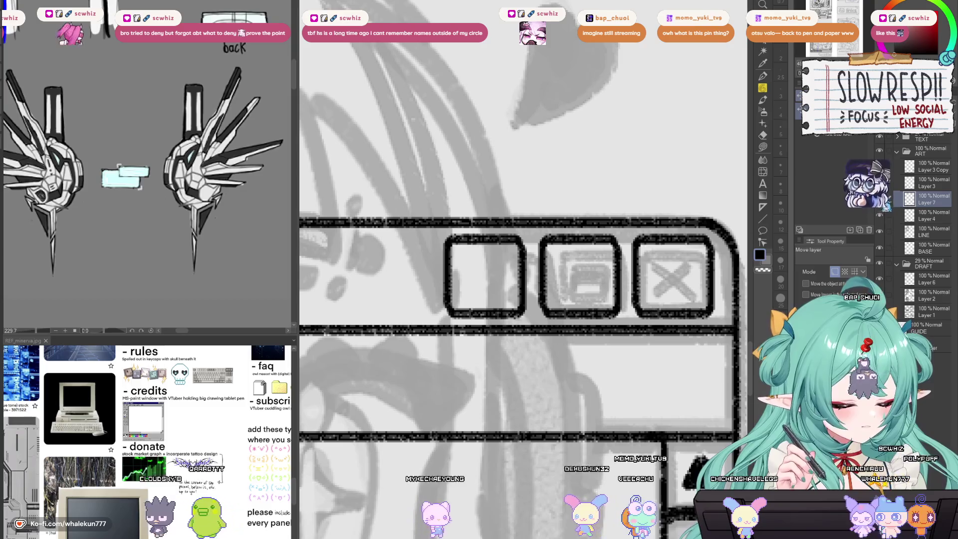
alt+click(641, 379)
click(641, 379)
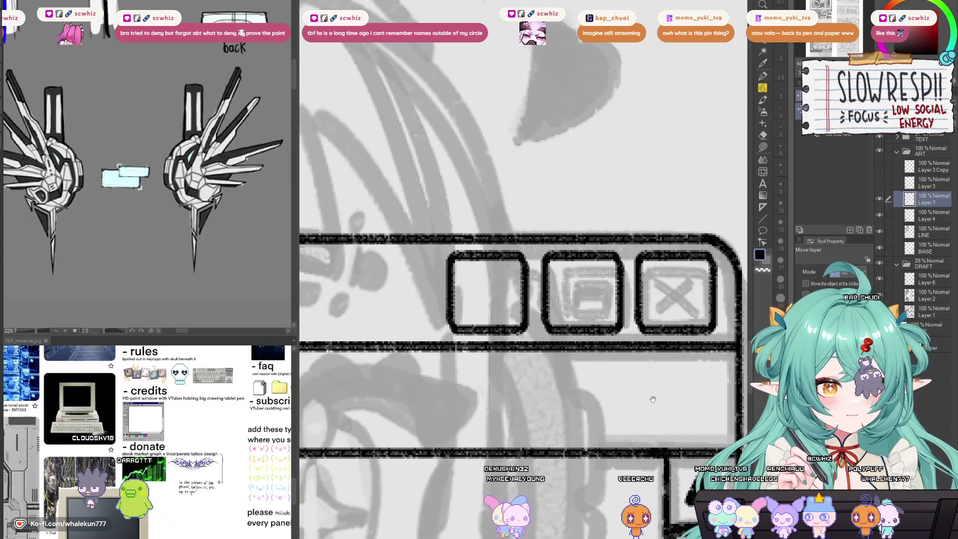
scroll(659, 394, up, 2)
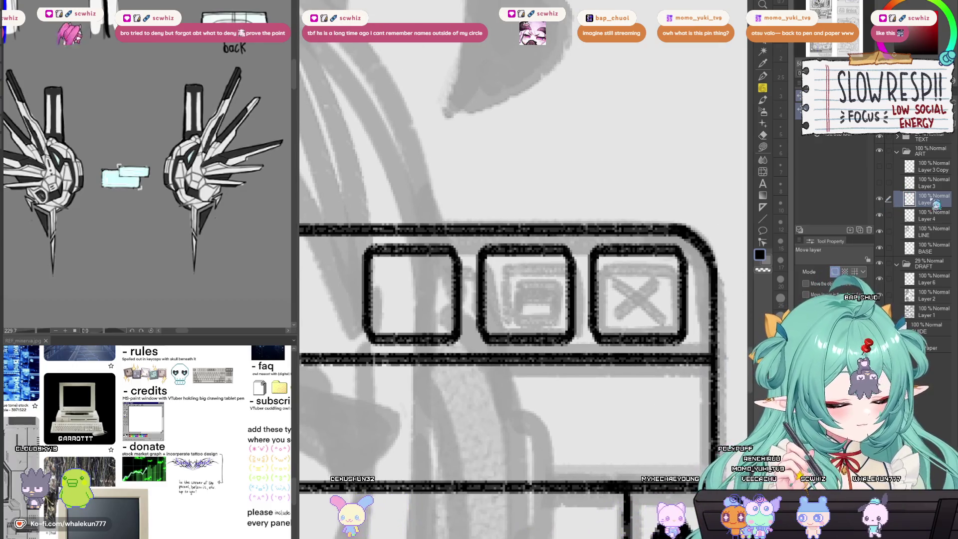
key(ctrl+0)
Step: Copy the title bar's rounded right end from the window-frame layer onto a new layer
scroll(644, 311, up, 4)
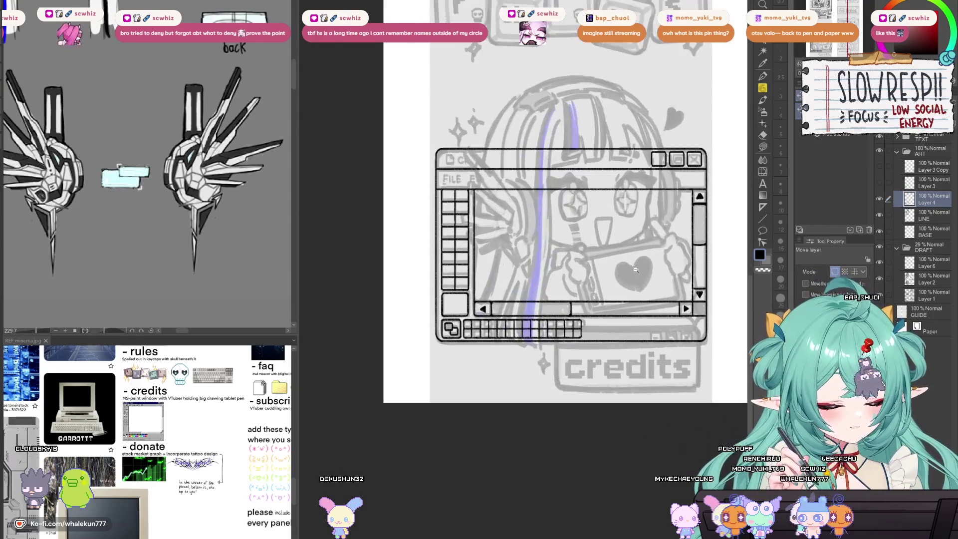
scroll(643, 311, up, 3)
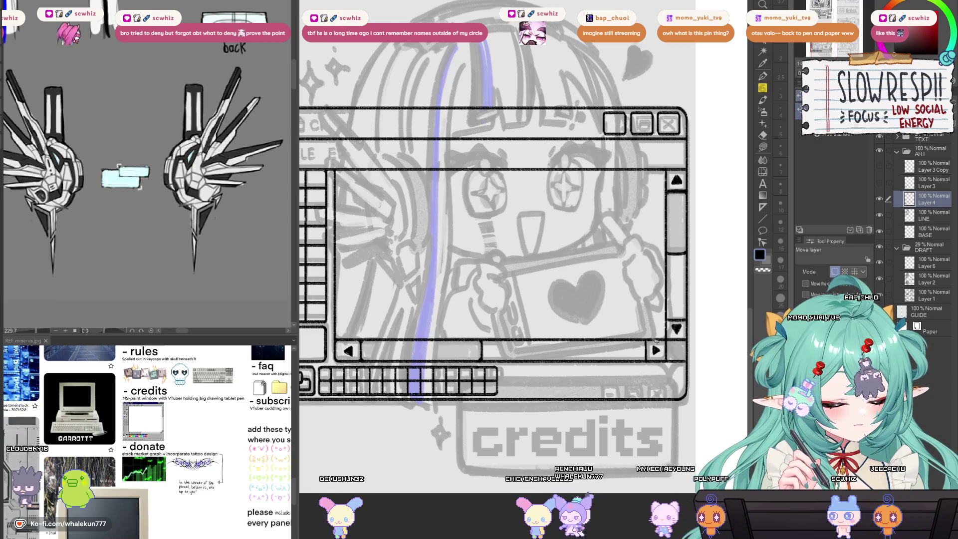
key(m)
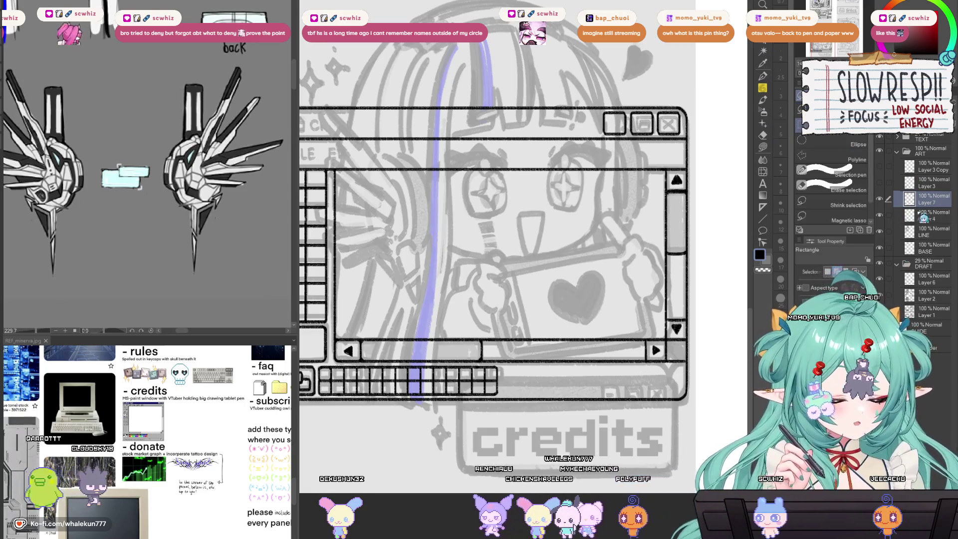
key(ctrl+shift+n)
click(929, 215)
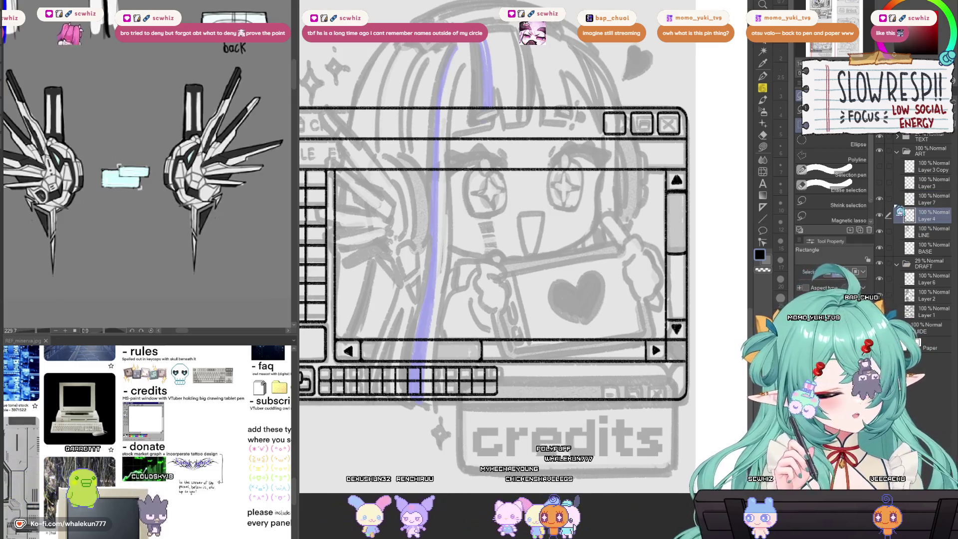
drag(558, 88, 695, 147)
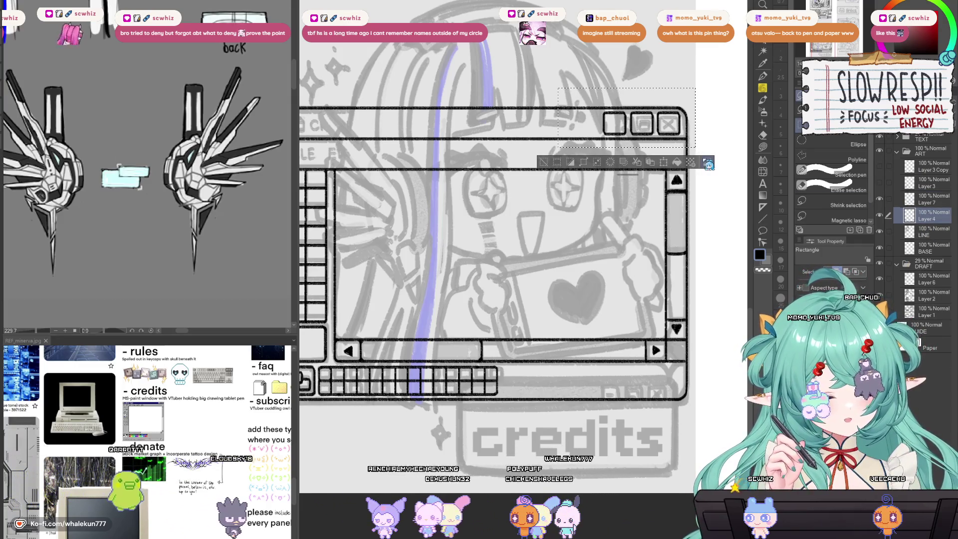
key(ctrl+c)
key(ctrl+v)
Step: Move the copied piece down above the credits text and stretch it rightward
key(ctrl+t)
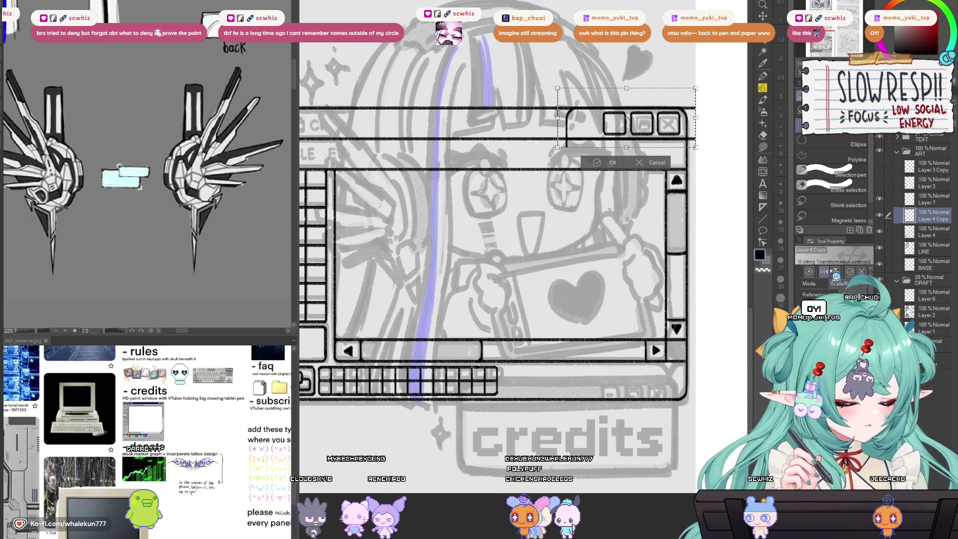
key(k)
mouse_move(675, 135)
mouse_down()
mouse_move(563, 439)
mouse_move(571, 410)
mouse_up()
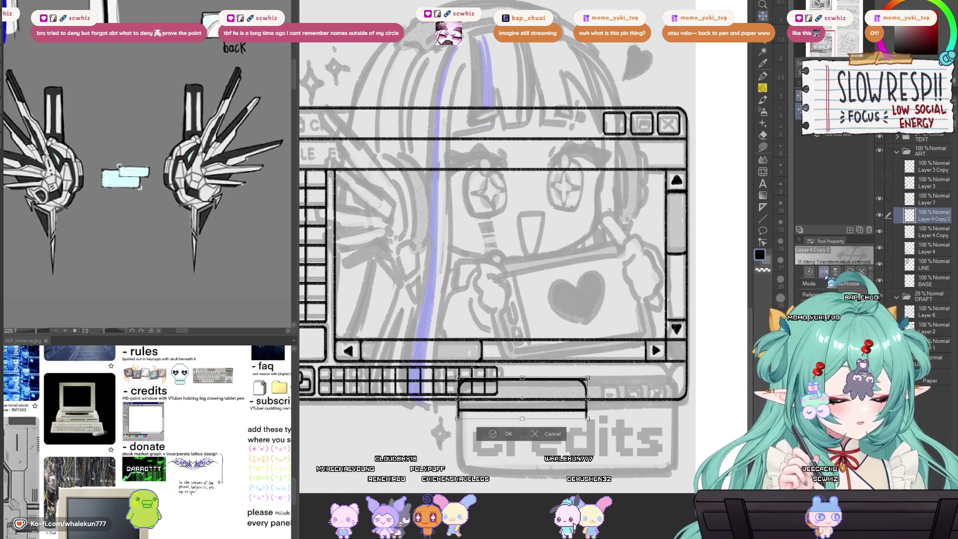
key(Return)
drag(573, 419, 663, 418)
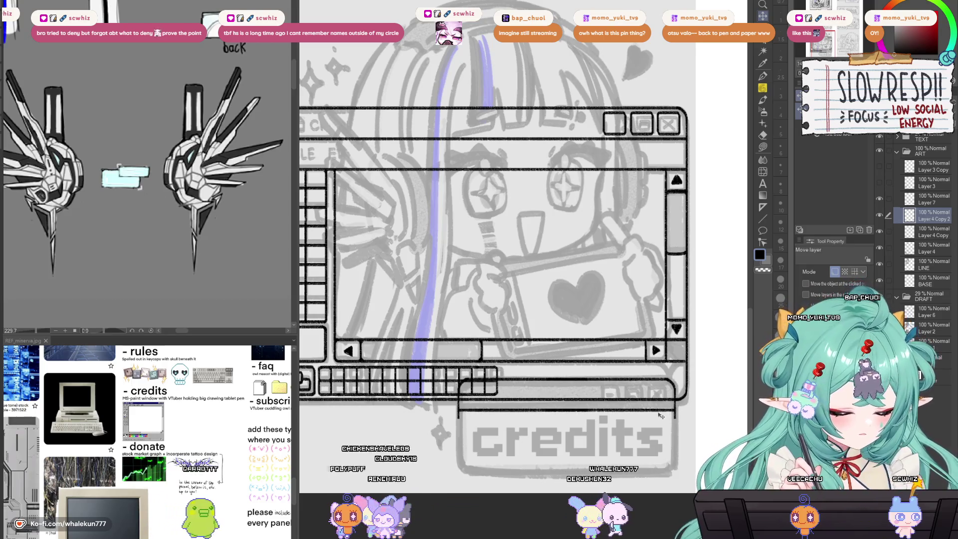
key(e)
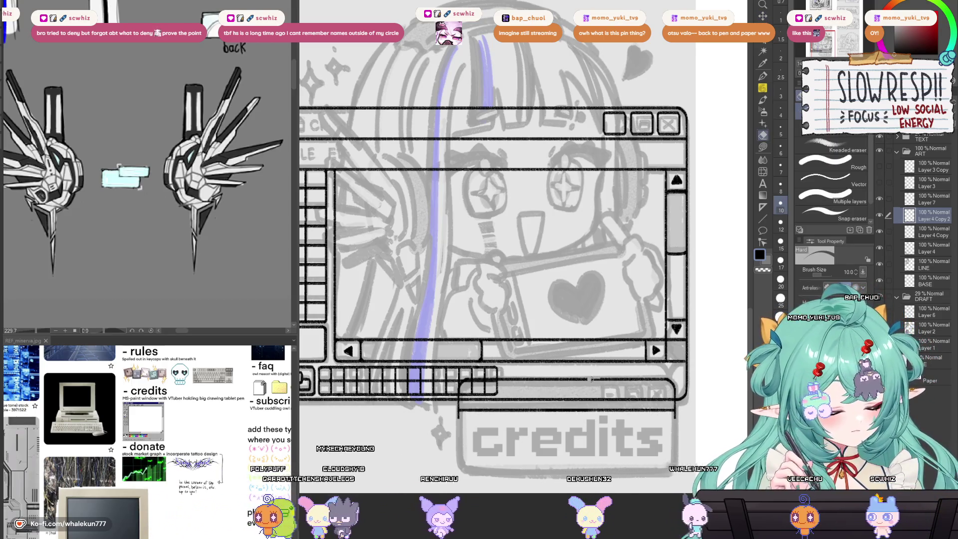
Step: Discard the extra copy, then paste a lower window-frame strip beneath the credits text
key(ctrl+e)
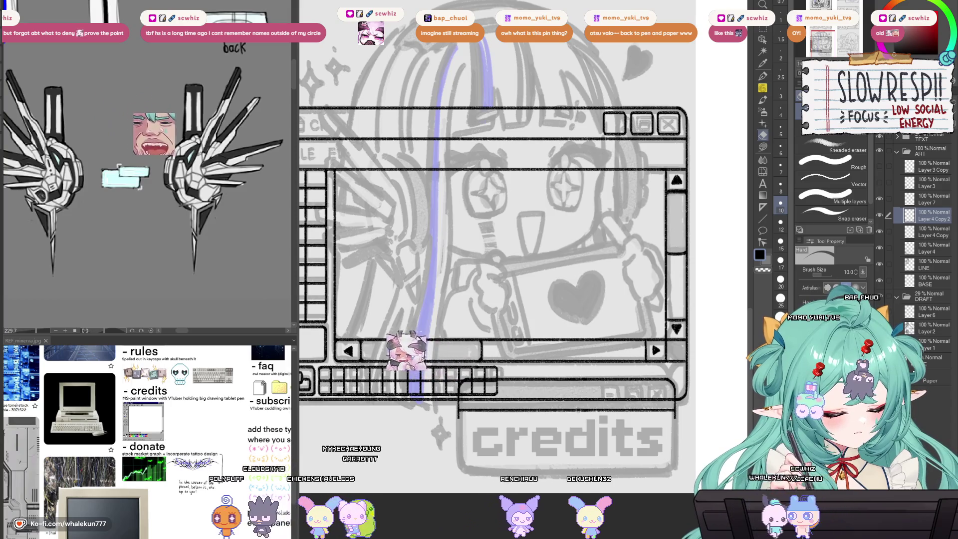
drag(589, 396, 577, 311)
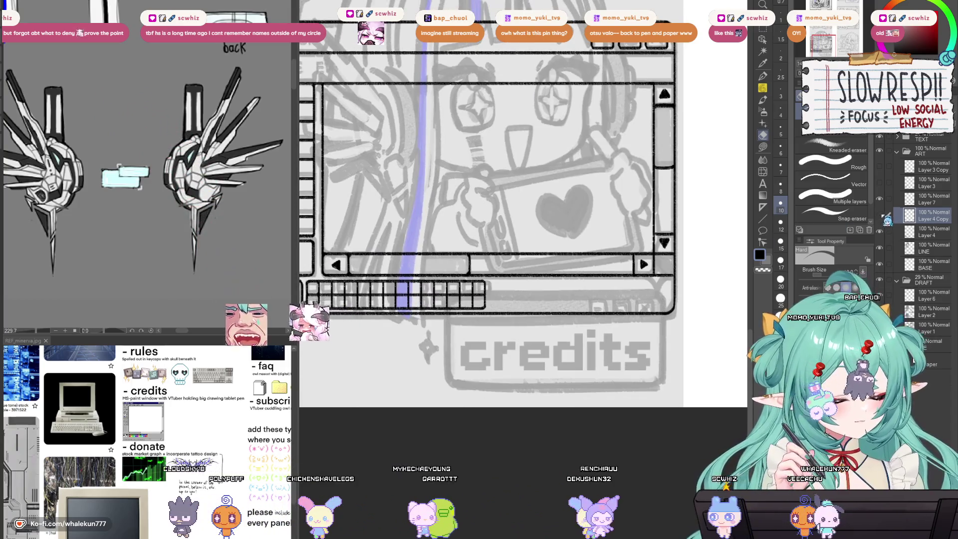
key(m)
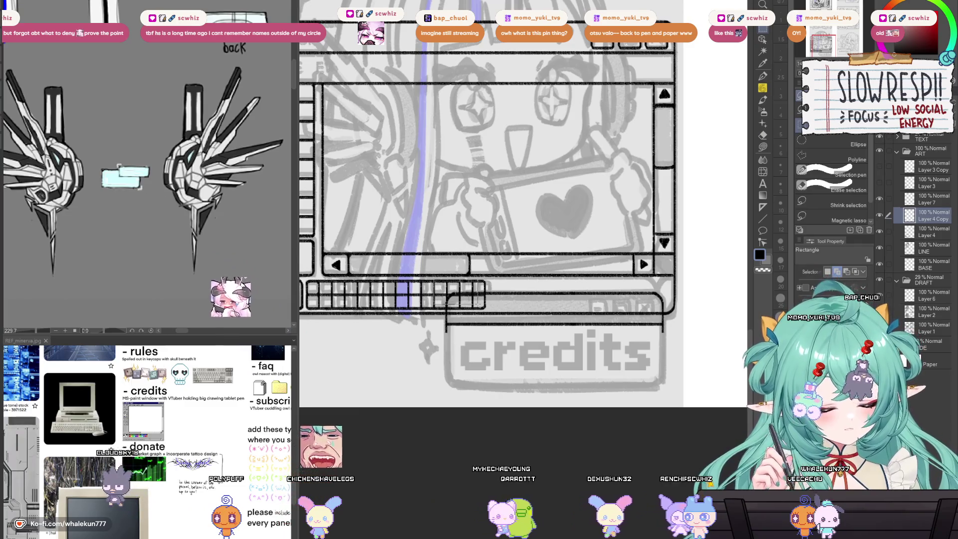
drag(434, 279, 688, 306)
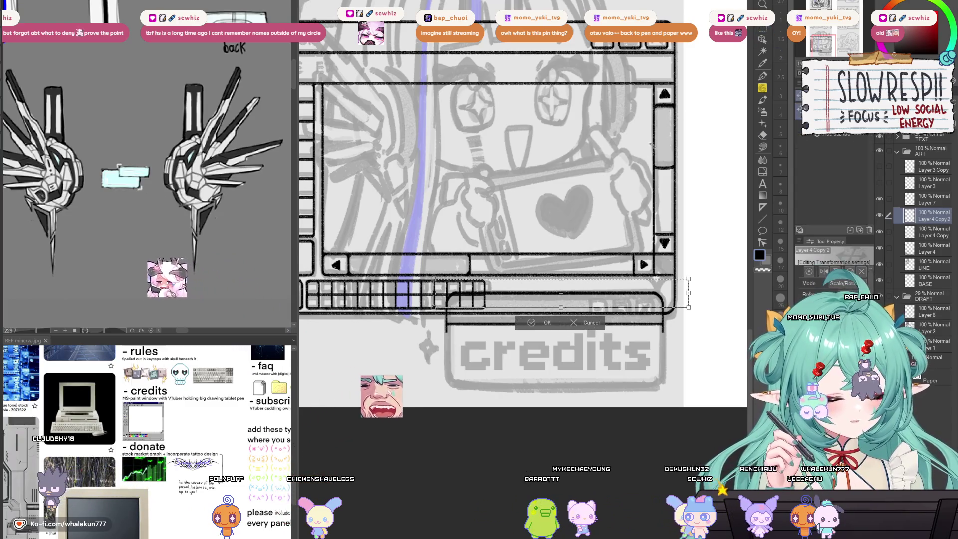
key(ctrl+c)
key(ctrl+v)
key(ctrl+t)
key(ctrl+d)
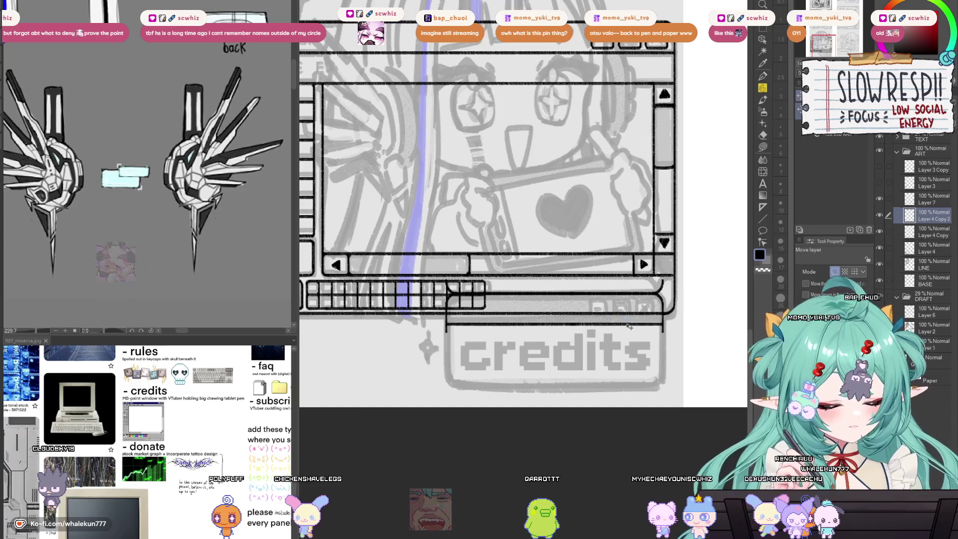
drag(619, 379, 620, 393)
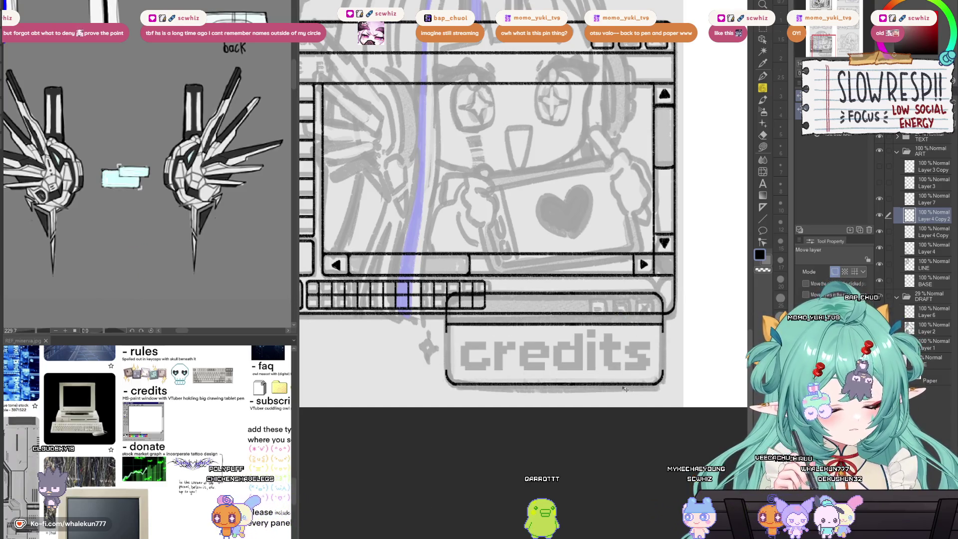
scroll(469, 423, up, 2)
Step: Pan and zoom to bring the whole credits box into view
key(u)
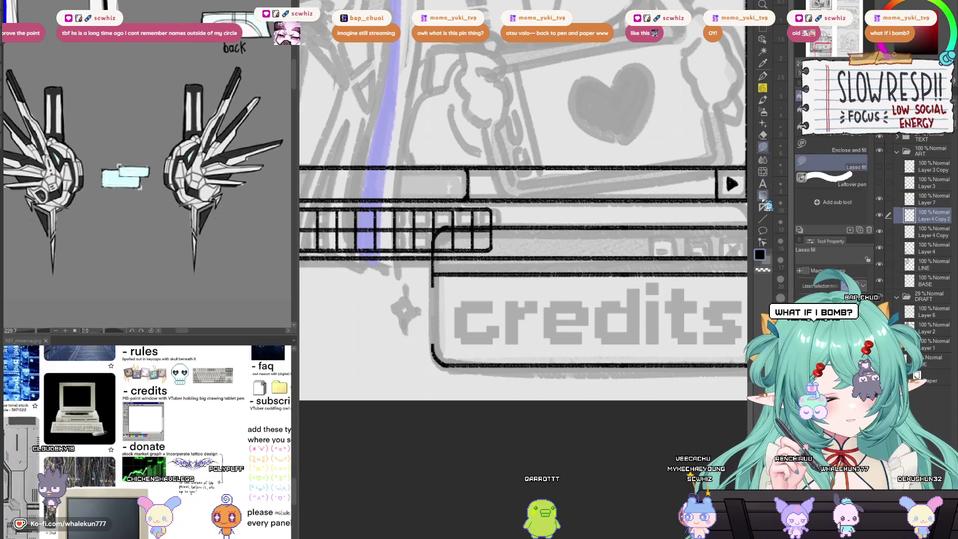
scroll(425, 314, up, 1)
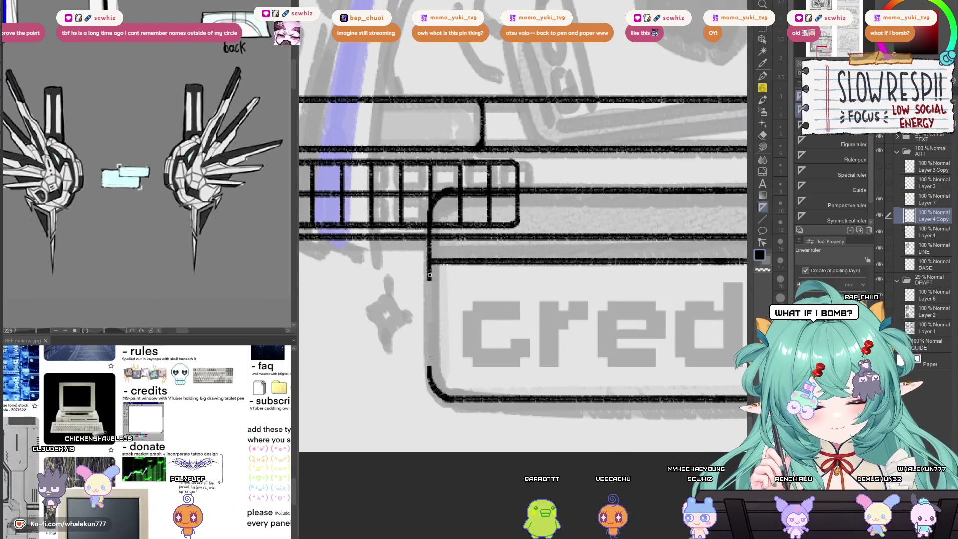
drag(698, 364, 375, 321)
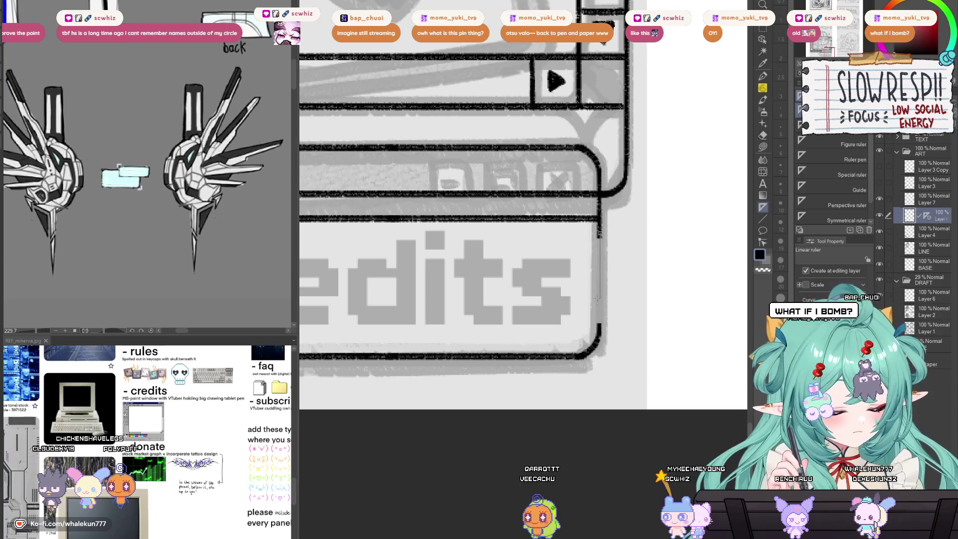
click(763, 88)
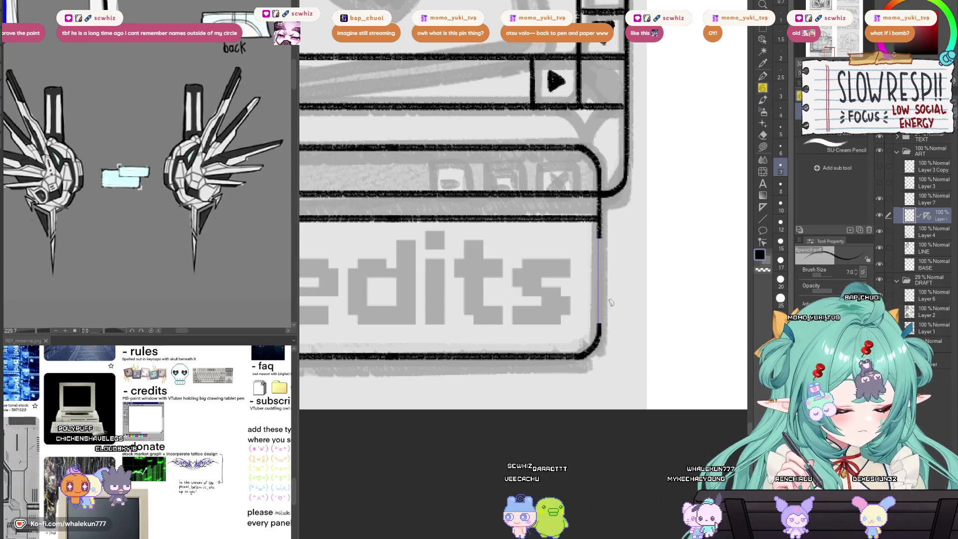
drag(611, 302, 905, 327)
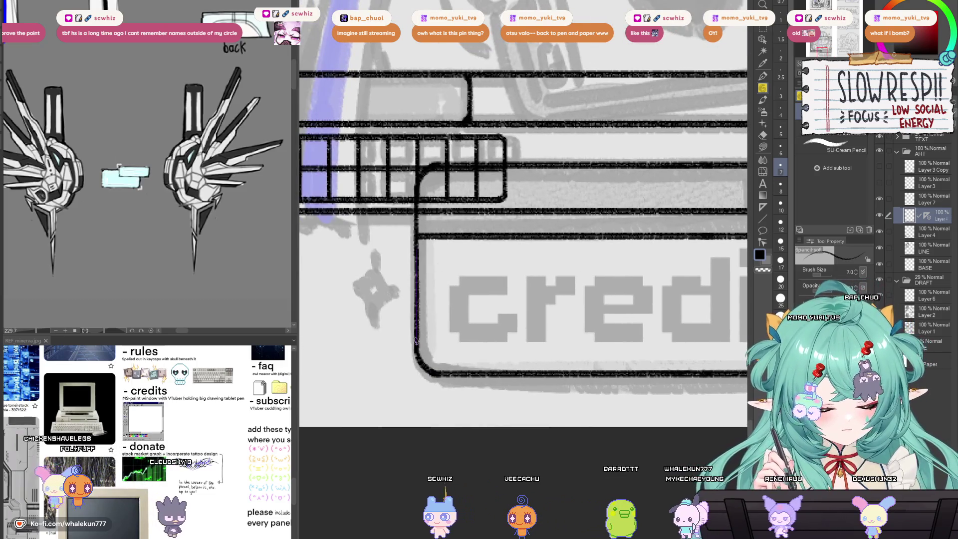
drag(624, 347, 332, 343)
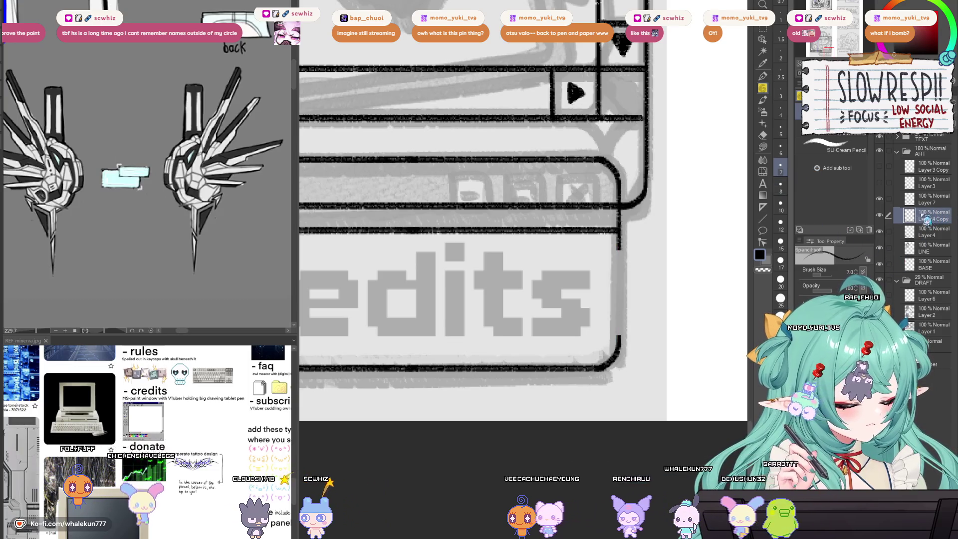
ctrl+alt+click(569, 336)
ctrl+alt+click(570, 337)
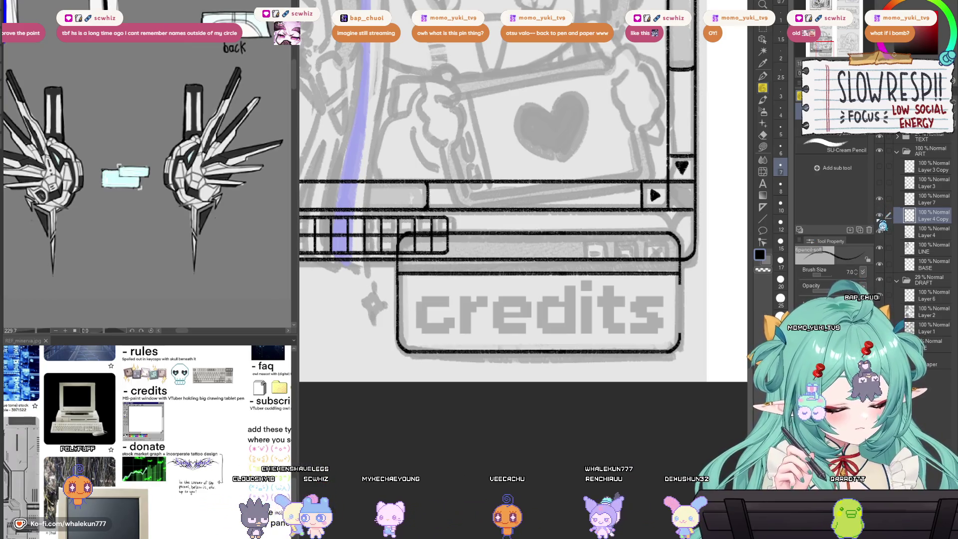
scroll(626, 279, up, 3)
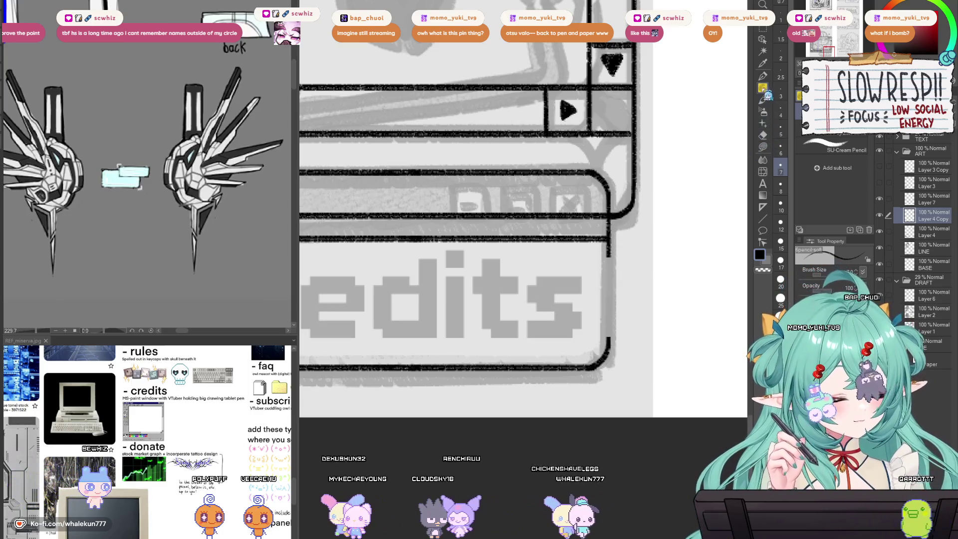
scroll(610, 261, up, 2)
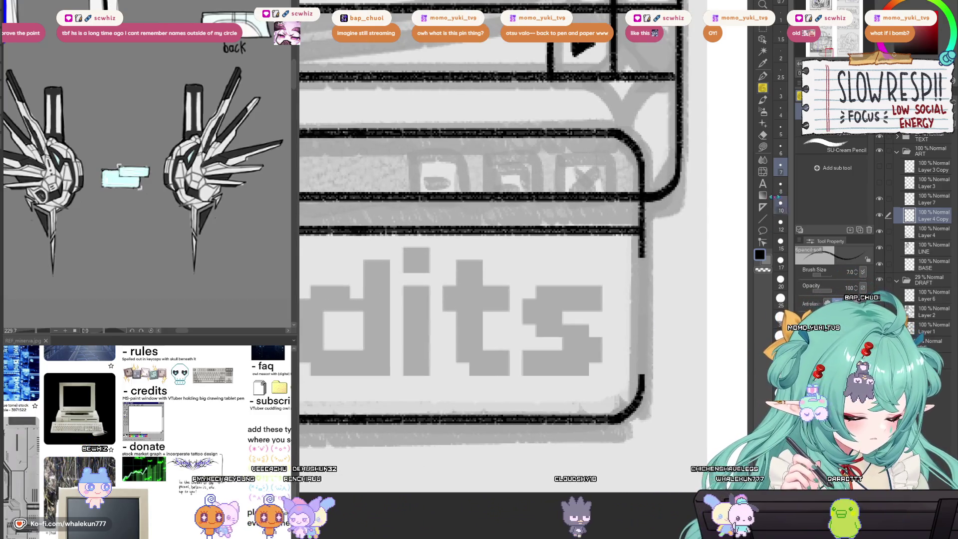
Step: Try deleting the layer above Layer 4, then undo to keep Layer 4 Copy
click(763, 209)
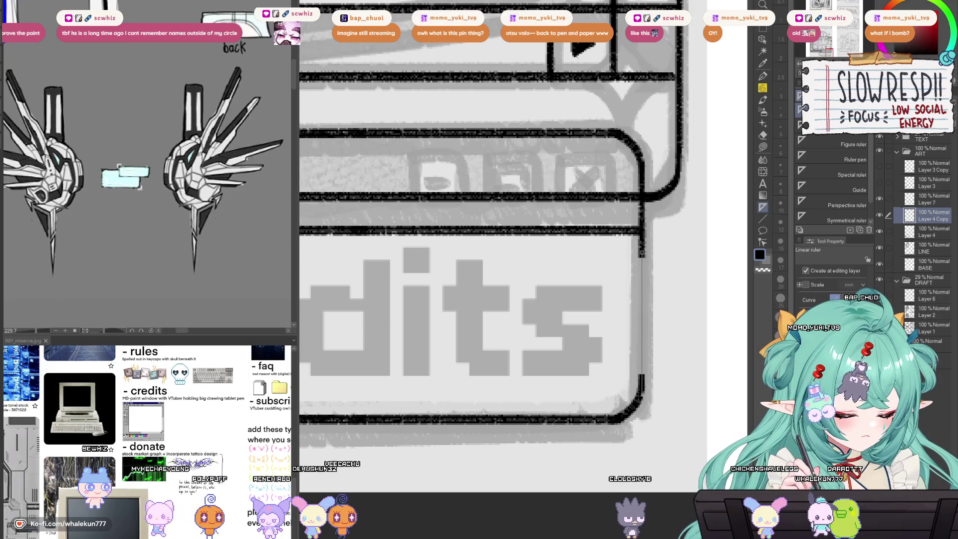
click(764, 101)
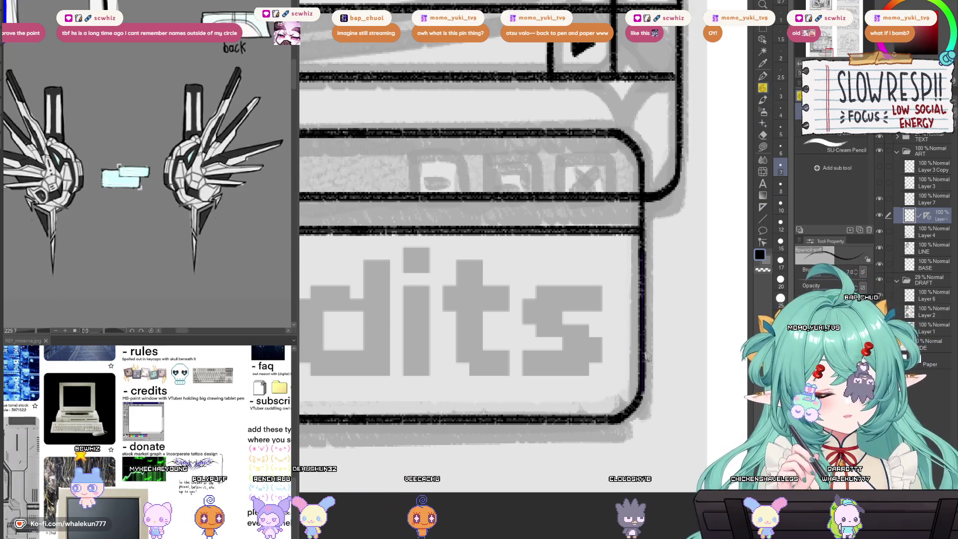
click(869, 229)
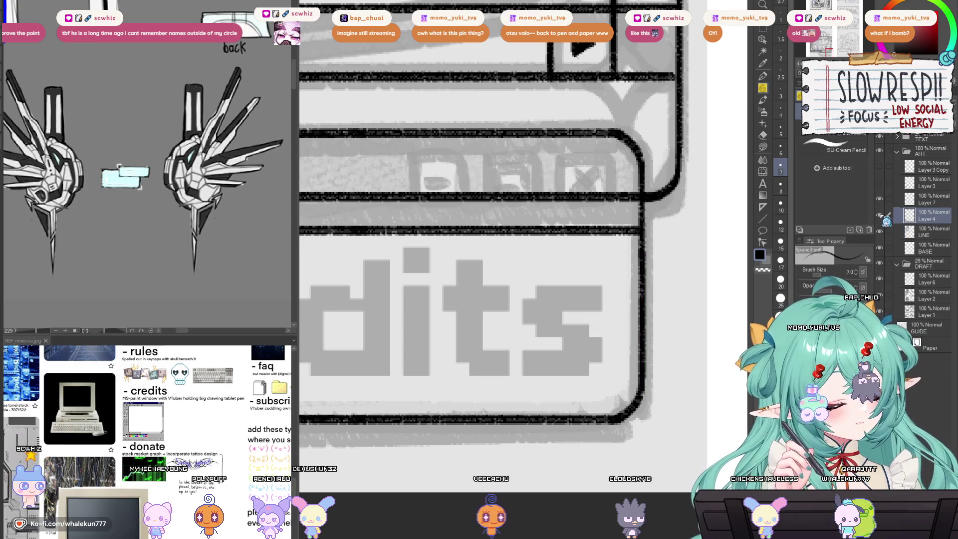
key(ctrl+minus)
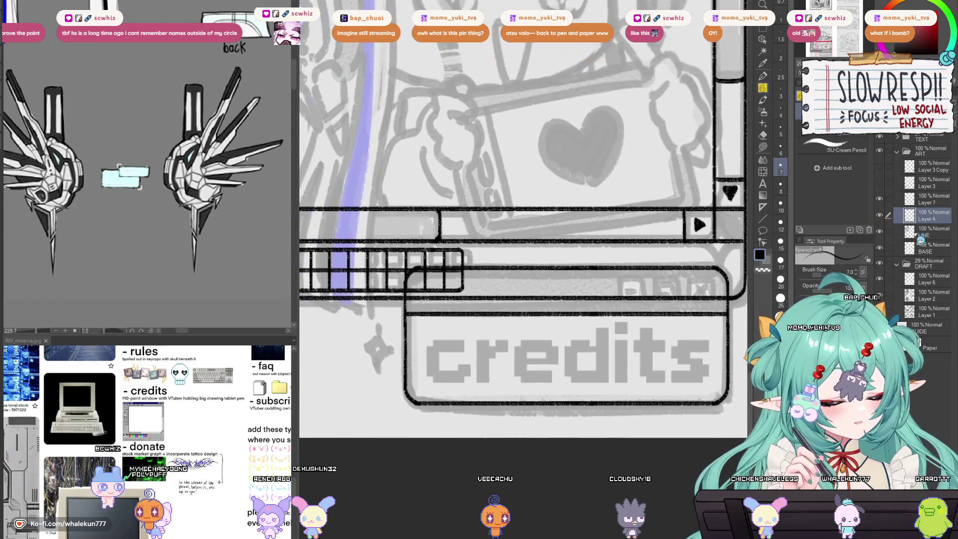
key(ctrl+z)
Step: Erase the old line under the credits title bar on Layer 4 Copy with a size-20 eraser
key(e)
key(bracketright)
key(bracketright)
key(bracketright)
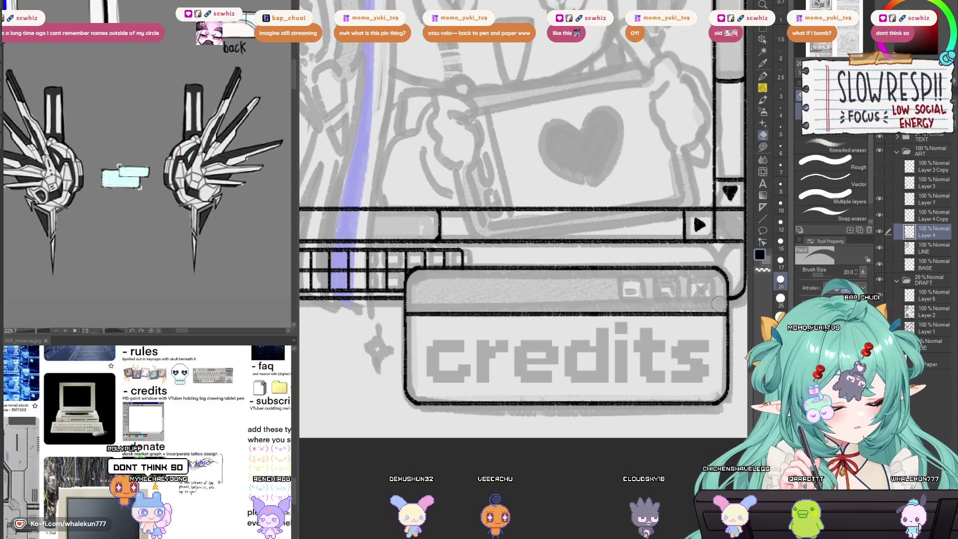
click(937, 219)
key(m)
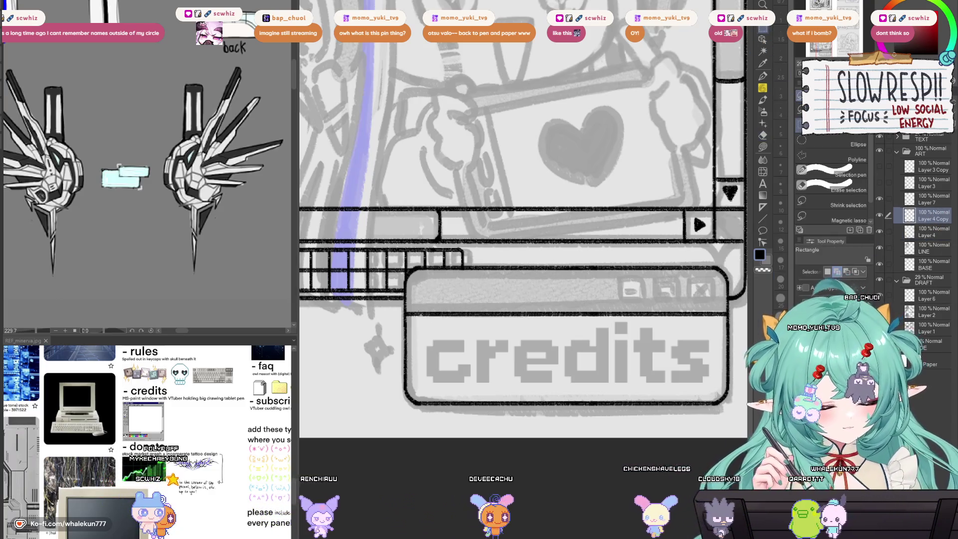
key(e)
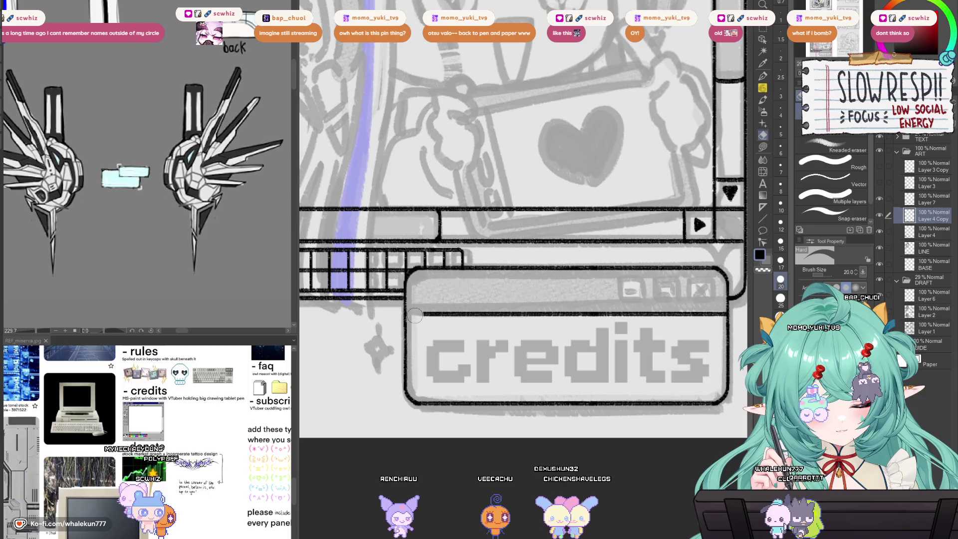
drag(414, 315, 719, 315)
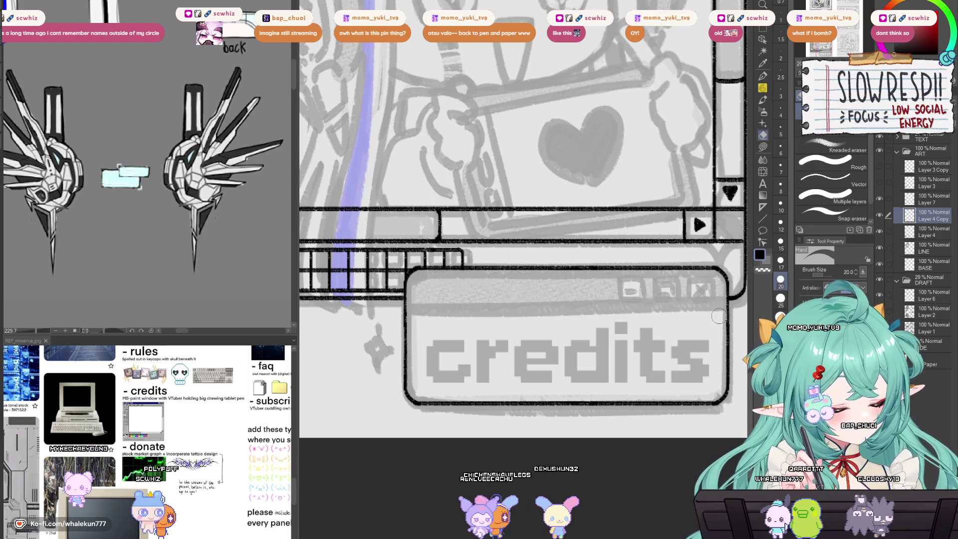
Step: Redraw the line straight along a Linear ruler with the pencil, then remove the ruler
key(u)
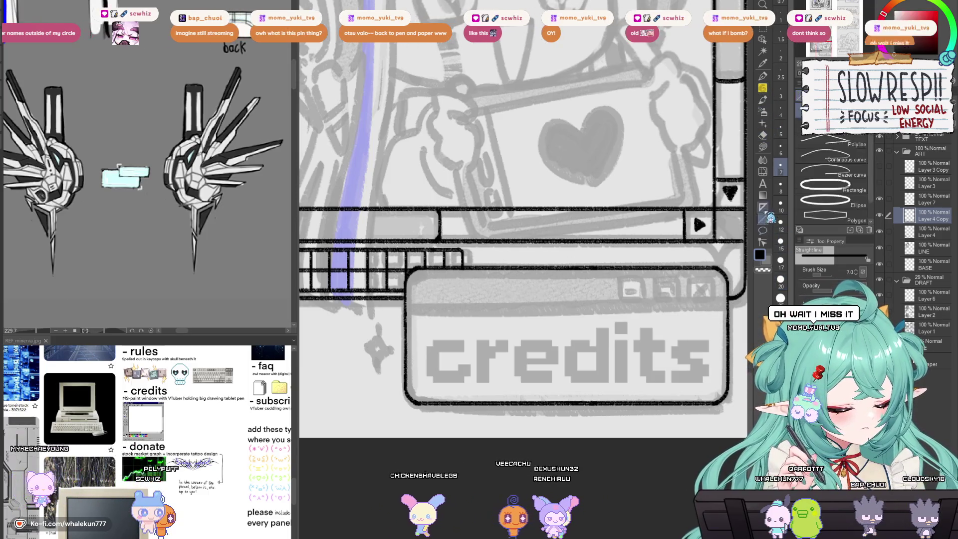
drag(414, 304, 697, 307)
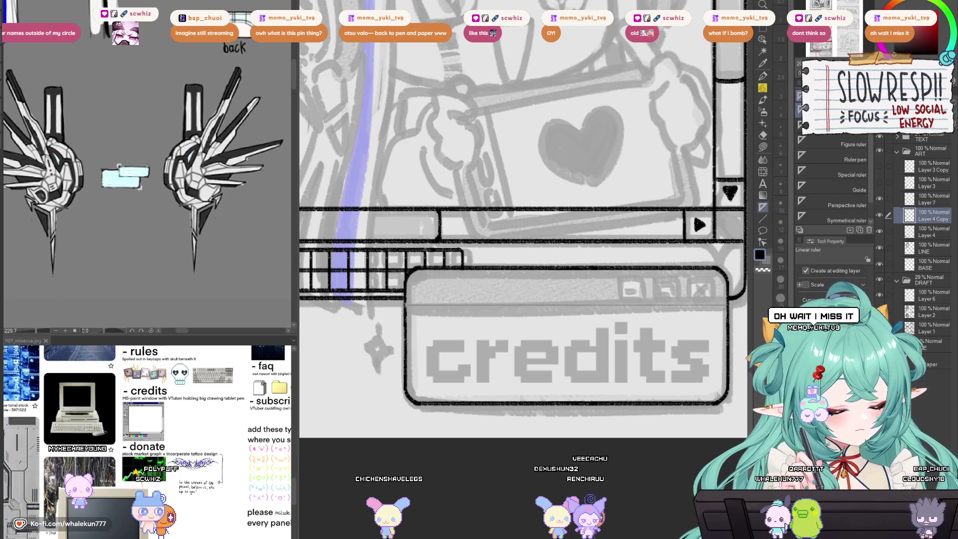
click(764, 98)
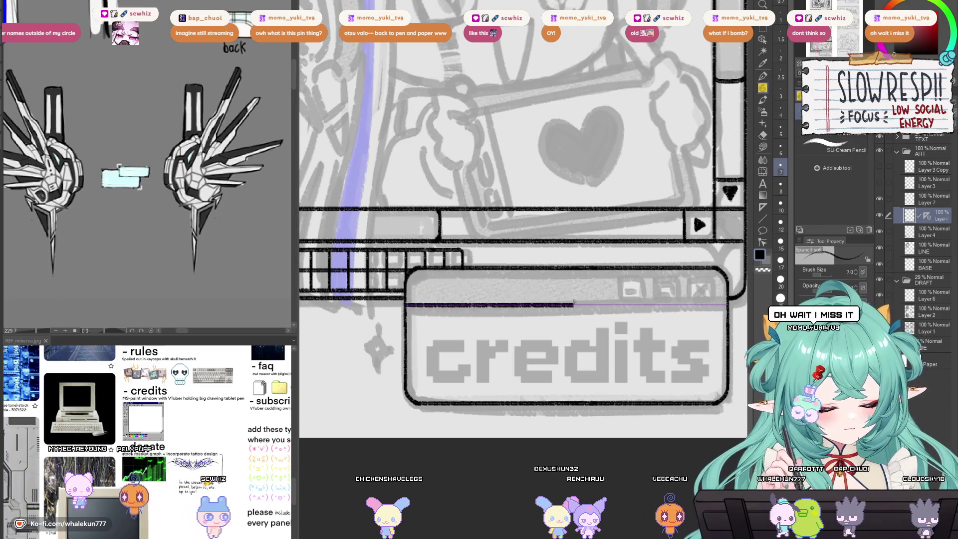
key(ctrl+z)
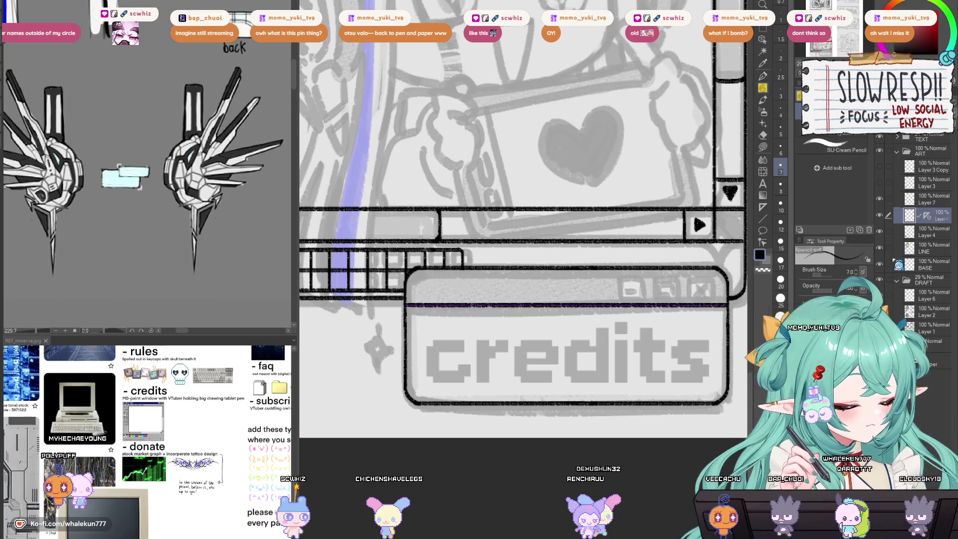
click(425, 287)
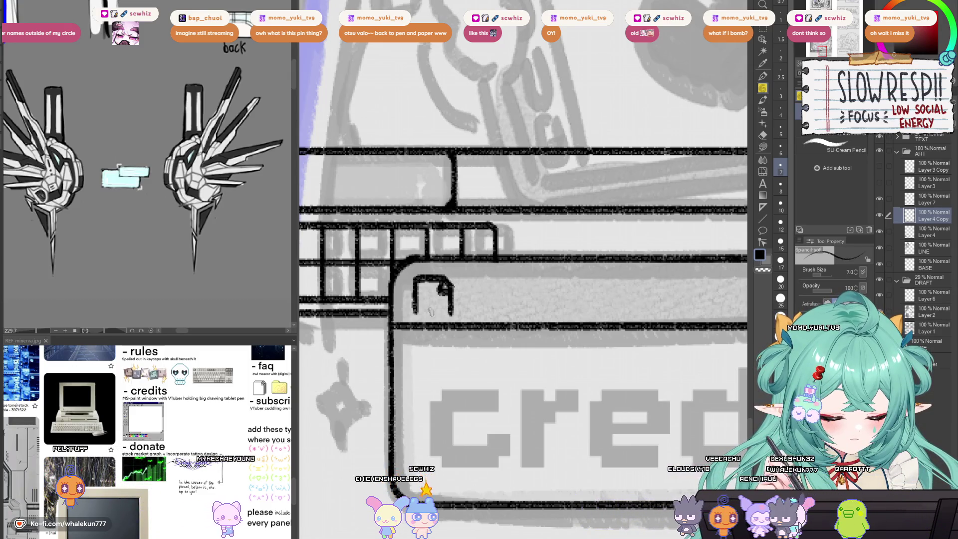
Step: Erase and redraw the page icon's left edge with the pencil
drag(498, 310, 506, 306)
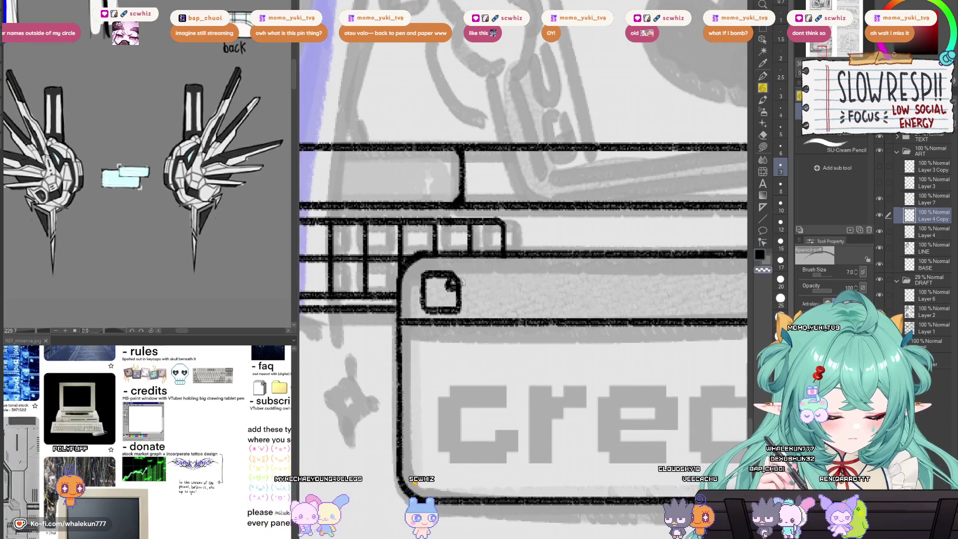
scroll(499, 273, down, 4)
scroll(513, 284, up, 6)
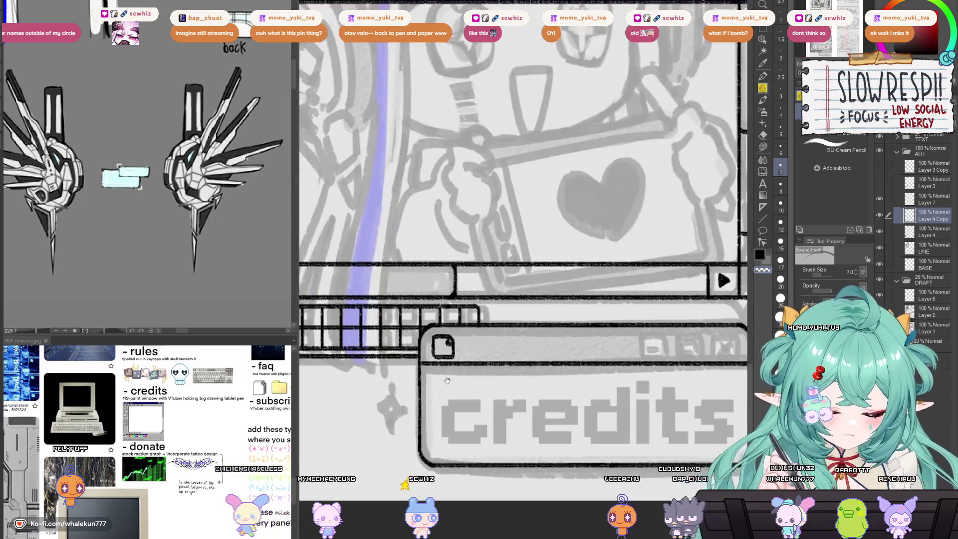
key(w)
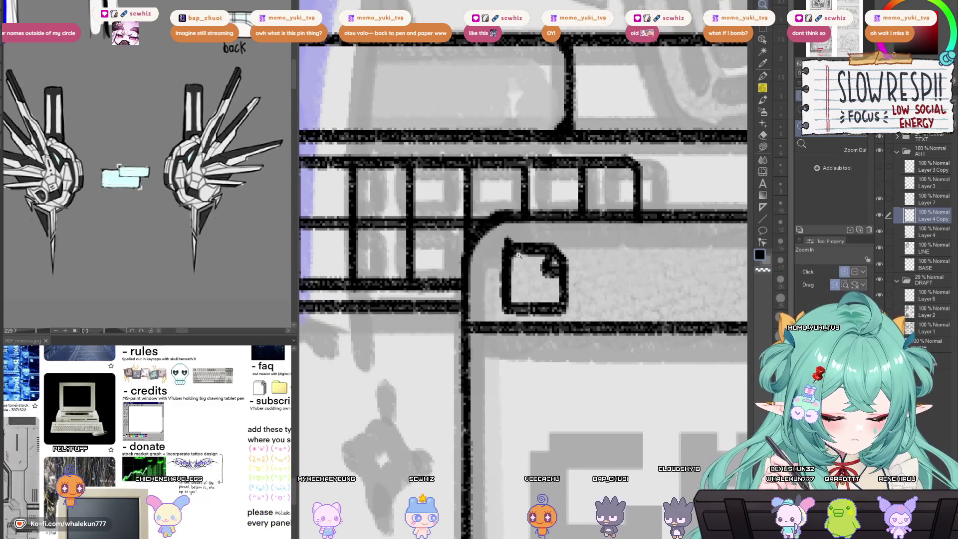
scroll(505, 241, up, 1)
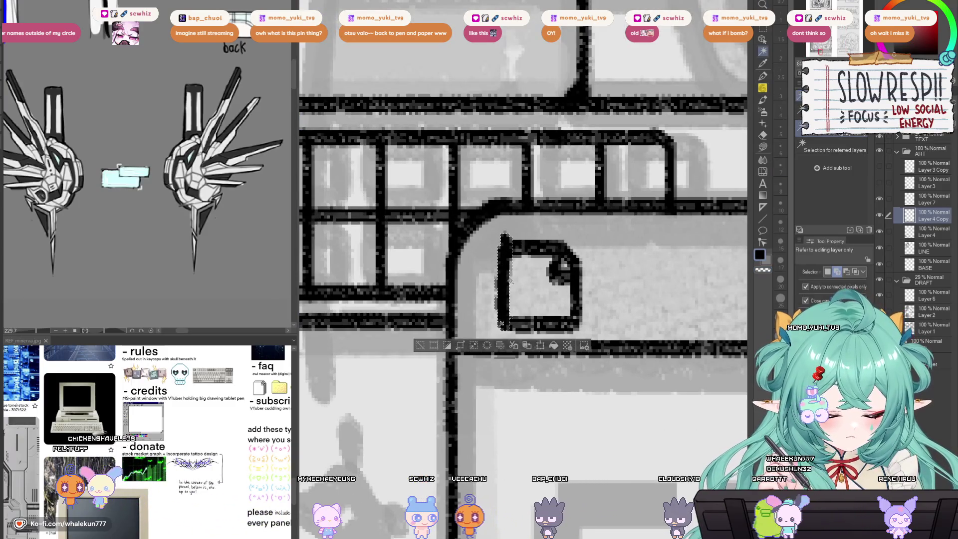
key(e)
mouse_move(502, 241)
mouse_down()
mouse_move(501, 320)
mouse_move(511, 329)
mouse_up()
key(p)
drag(510, 247, 511, 326)
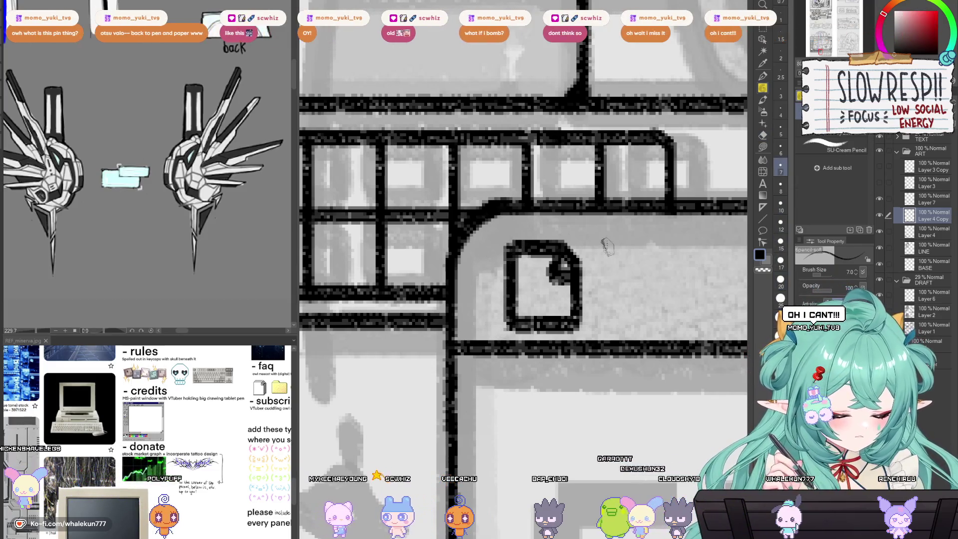
Step: Move the page icon onto its own new layer, clear the selection and return to Layer 7
key(m)
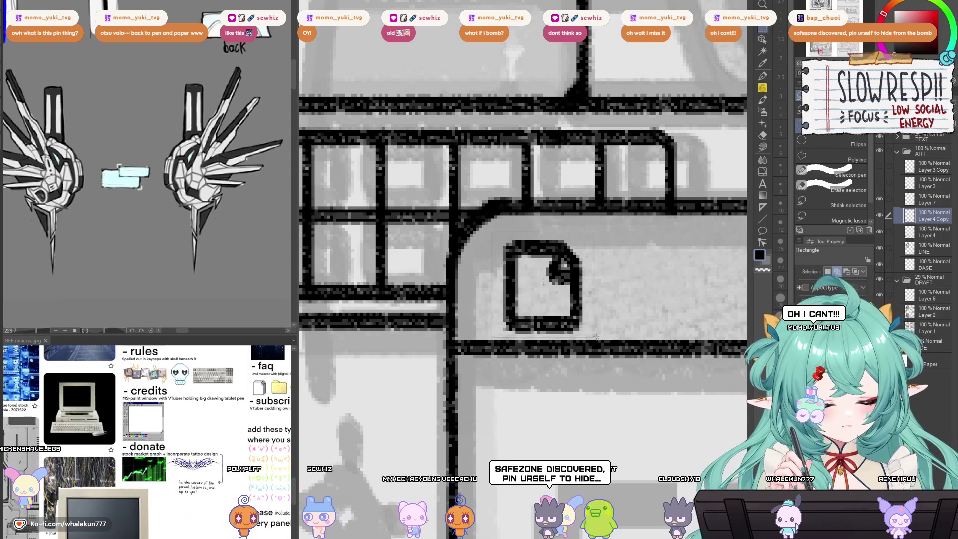
drag(597, 338, 596, 338)
key(ctrl+x)
key(ctrl+v)
click(938, 238)
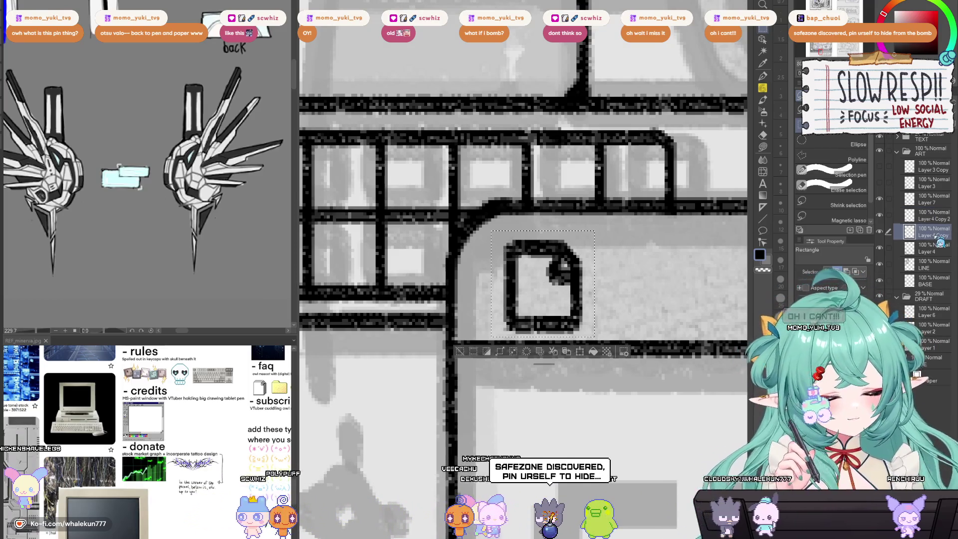
key(w)
click(623, 280)
click(933, 215)
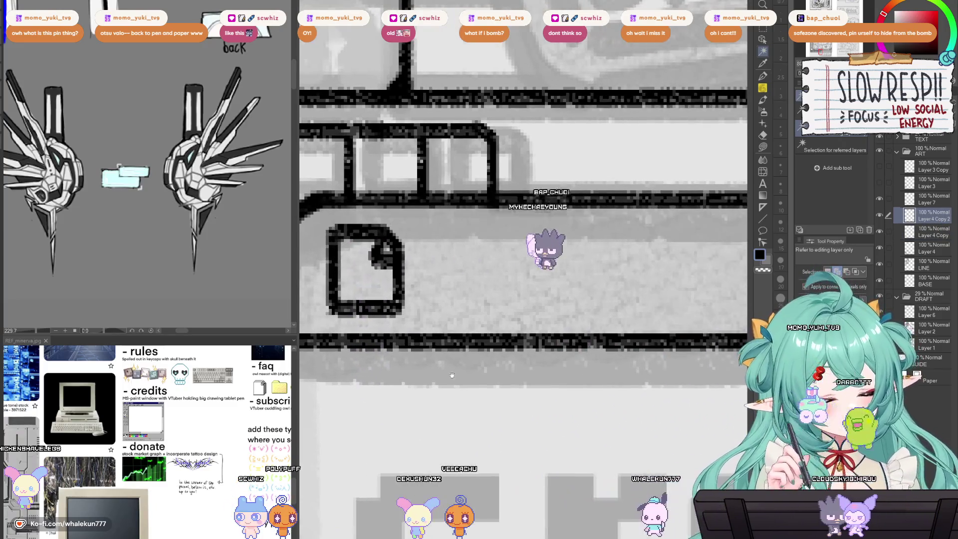
key(ctrl+d)
click(929, 199)
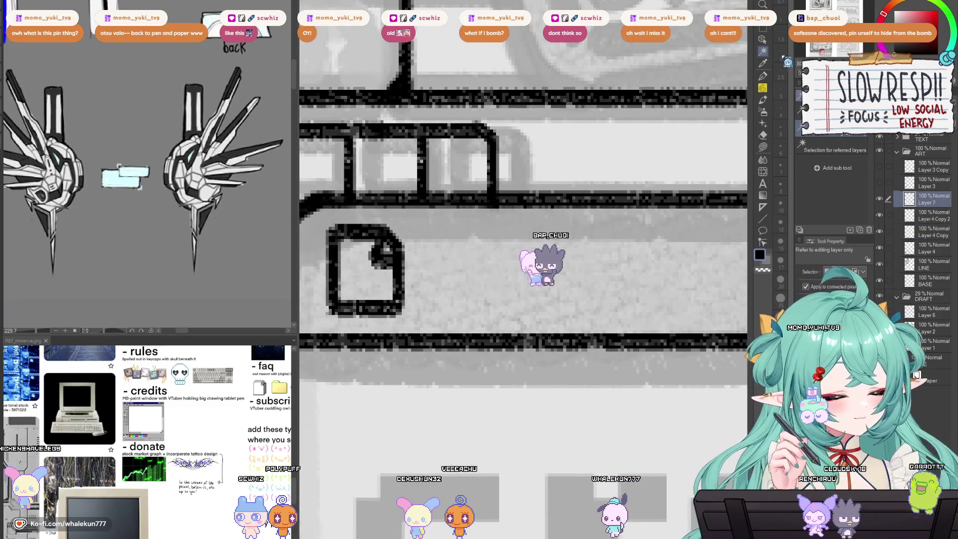
scroll(544, 395, down, 5)
Step: Resize and fit the copied three title-bar buttons onto the credits box header
drag(564, 354, 544, 394)
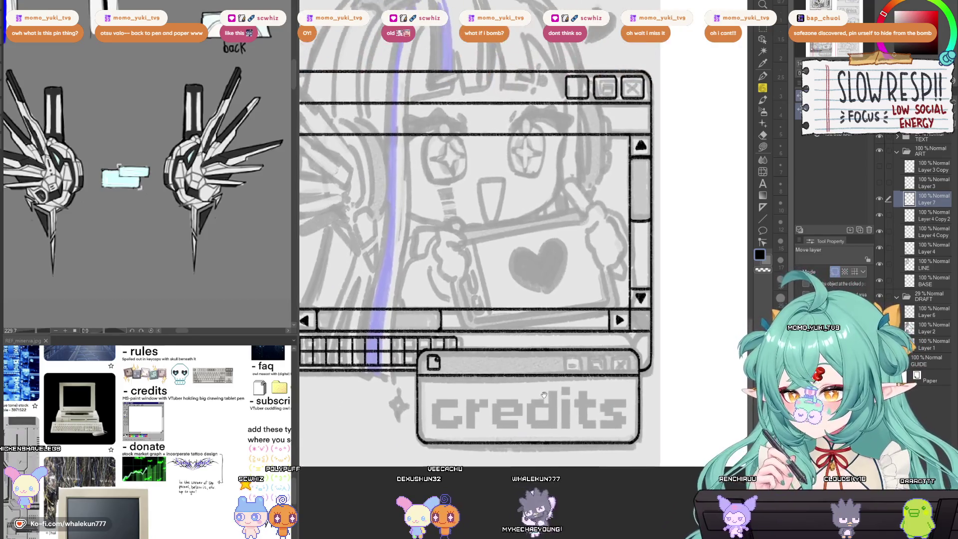
scroll(563, 368, up, 2)
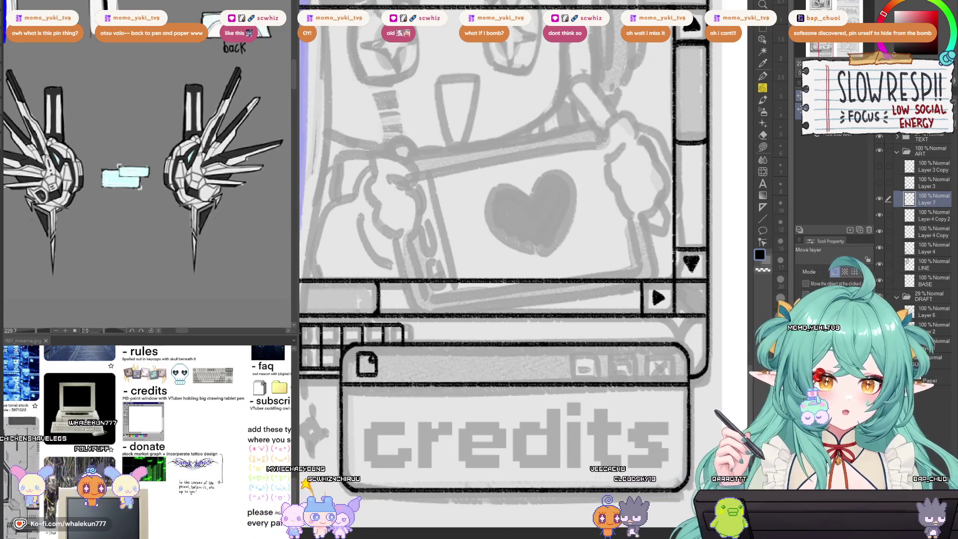
scroll(614, 361, down, 5)
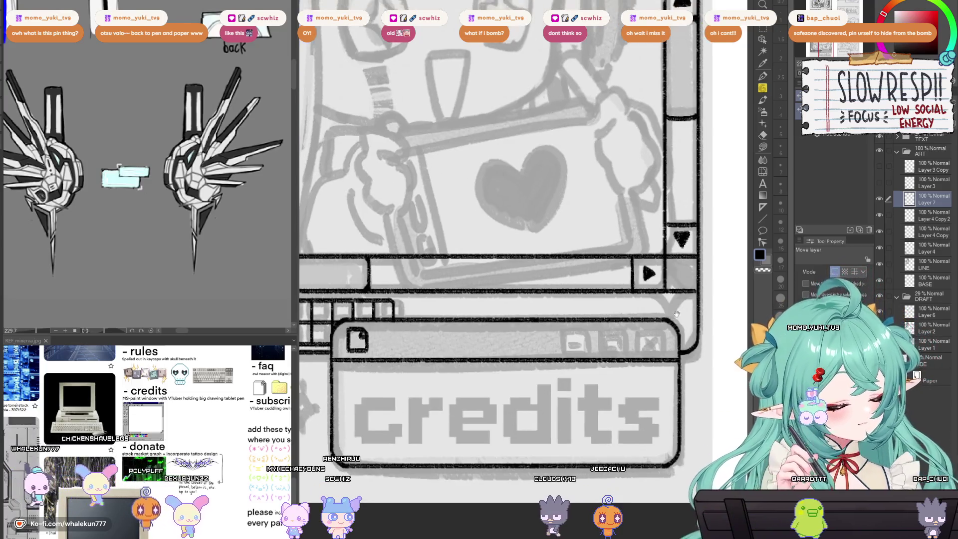
key(ctrl+t)
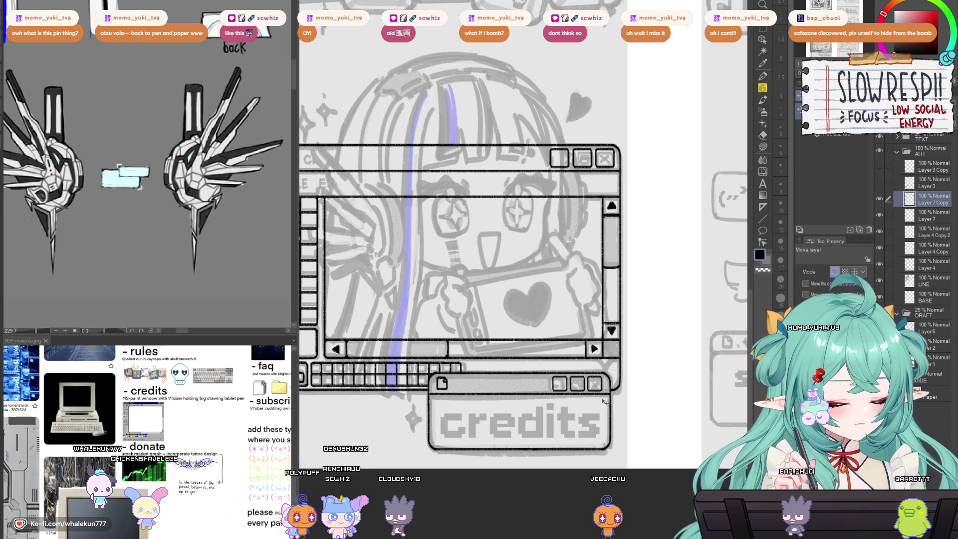
scroll(614, 398, up, 5)
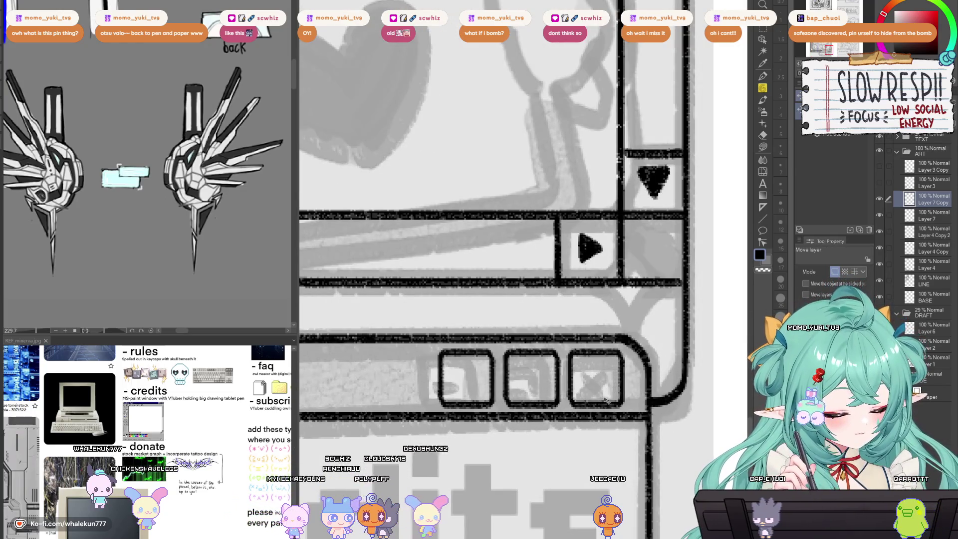
key(p)
drag(441, 355, 538, 327)
scroll(559, 348, down, 5)
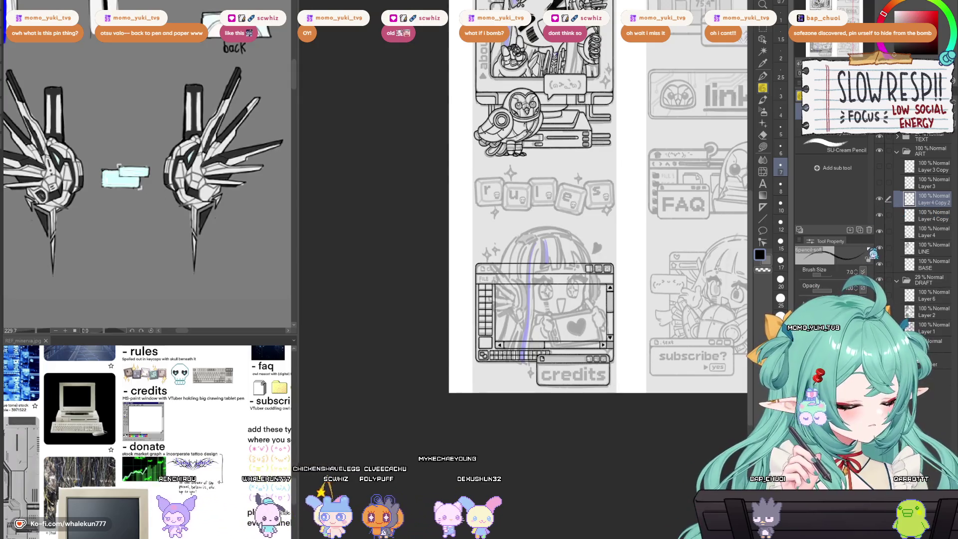
Step: Toggle the window-frame layer to compare, then zoom in and add a new layer for the icon
scroll(604, 329, up, 3)
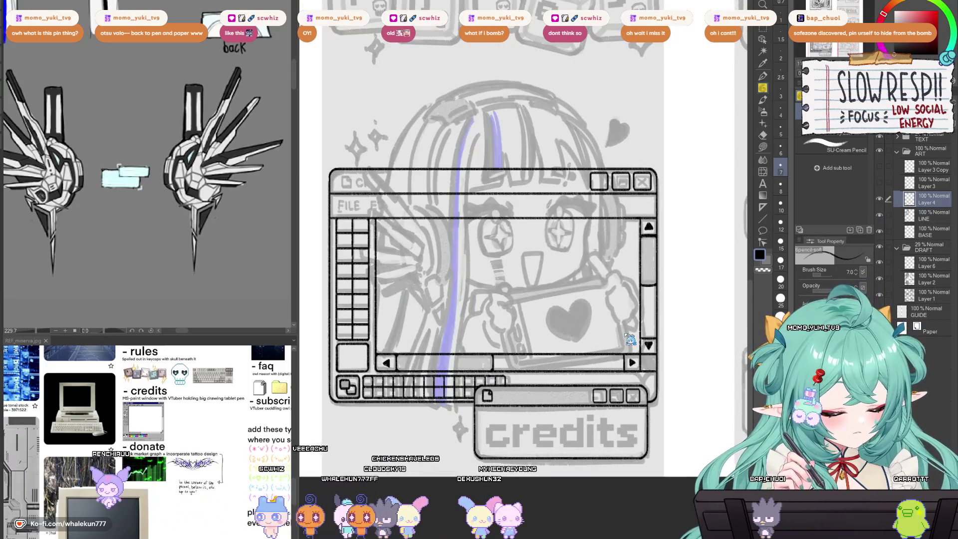
click(878, 198)
click(878, 199)
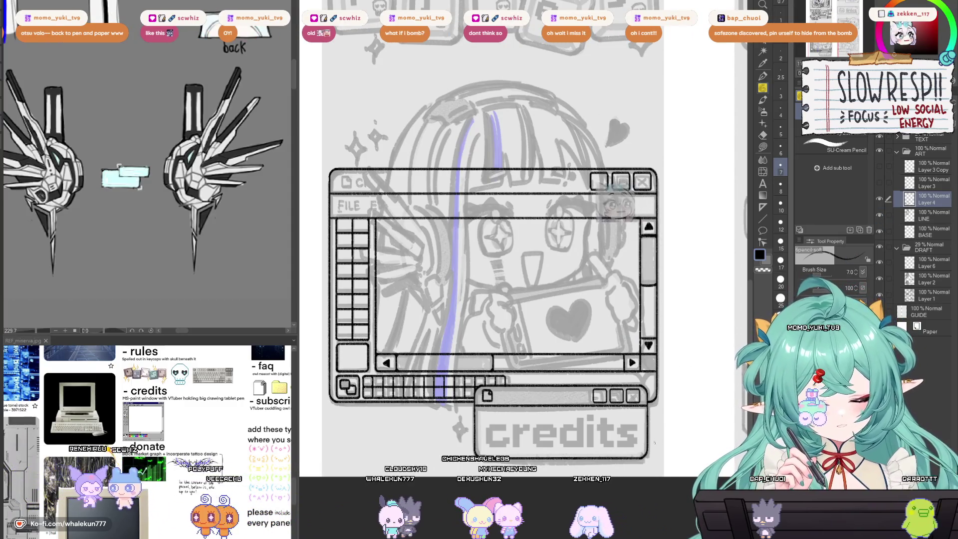
drag(499, 249, 671, 298)
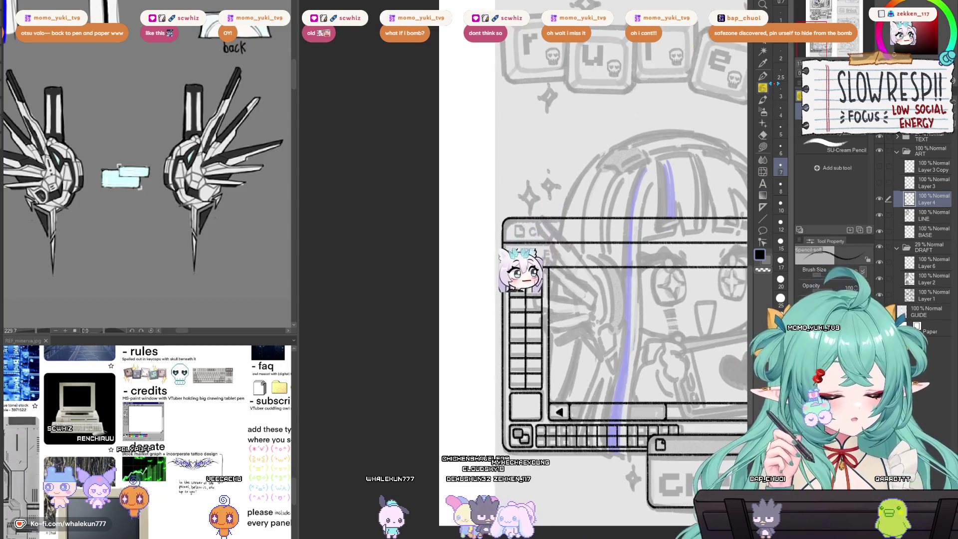
scroll(522, 268, up, 4)
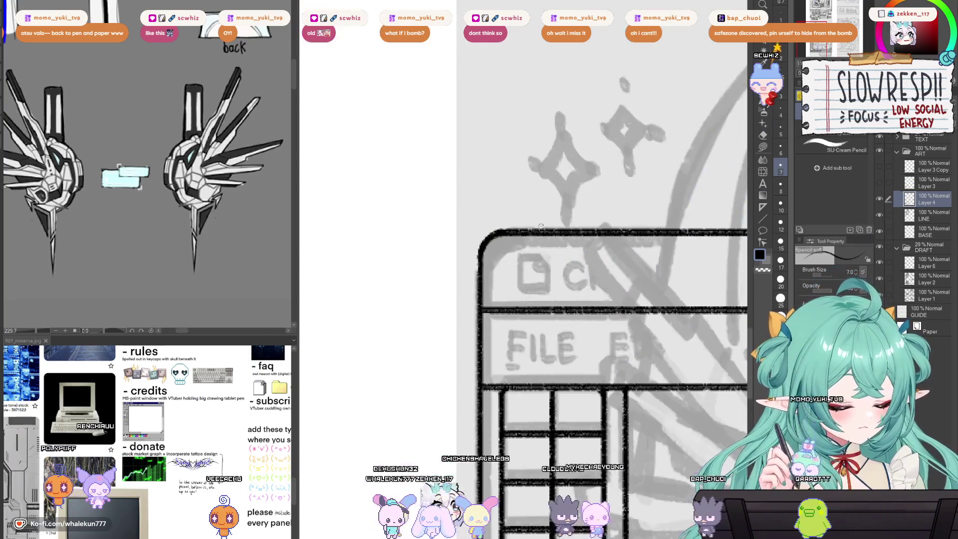
key(ctrl+shift+n)
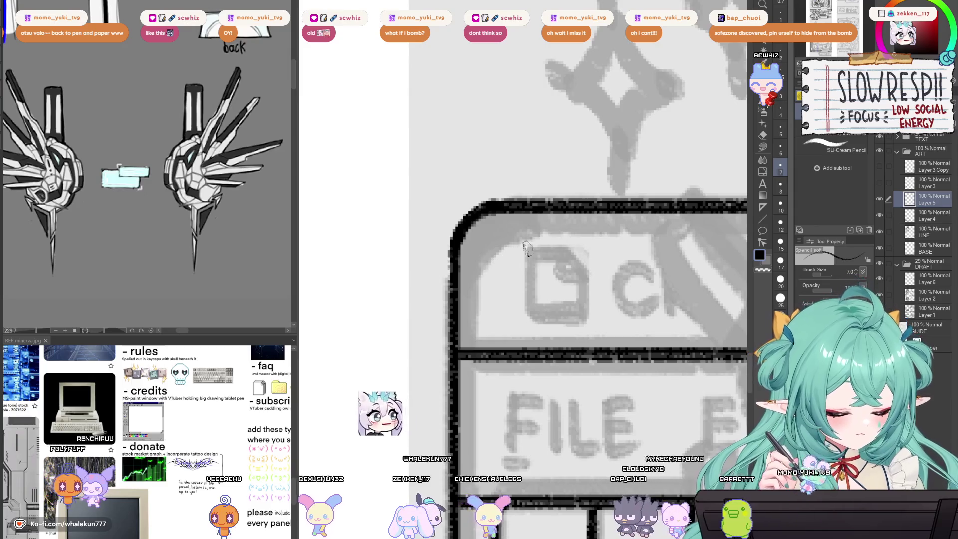
Step: Draw the document icon with a folded top-right corner and merge it into Layer 4
mouse_move(527, 245)
mouse_down()
mouse_move(524, 329)
mouse_move(533, 243)
mouse_move(588, 245)
mouse_up()
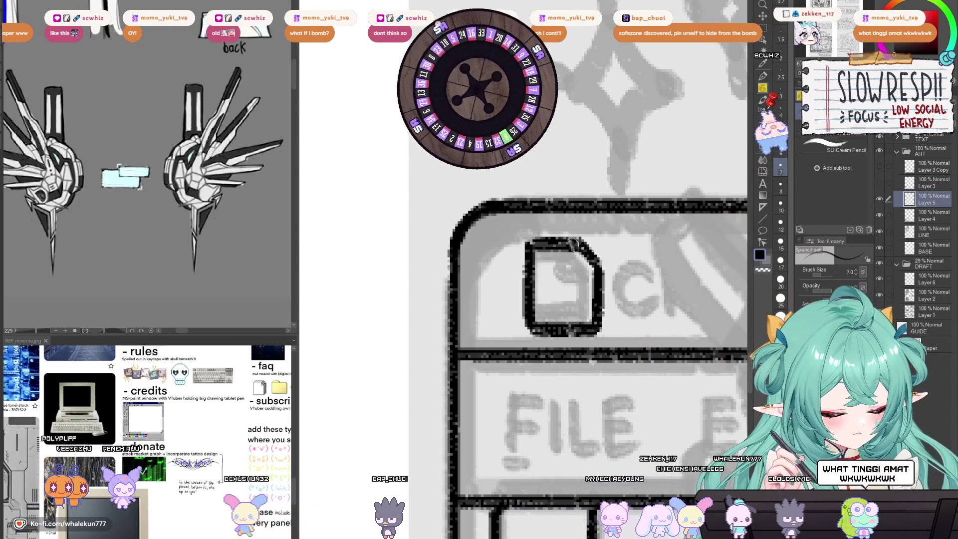
drag(578, 240, 601, 269)
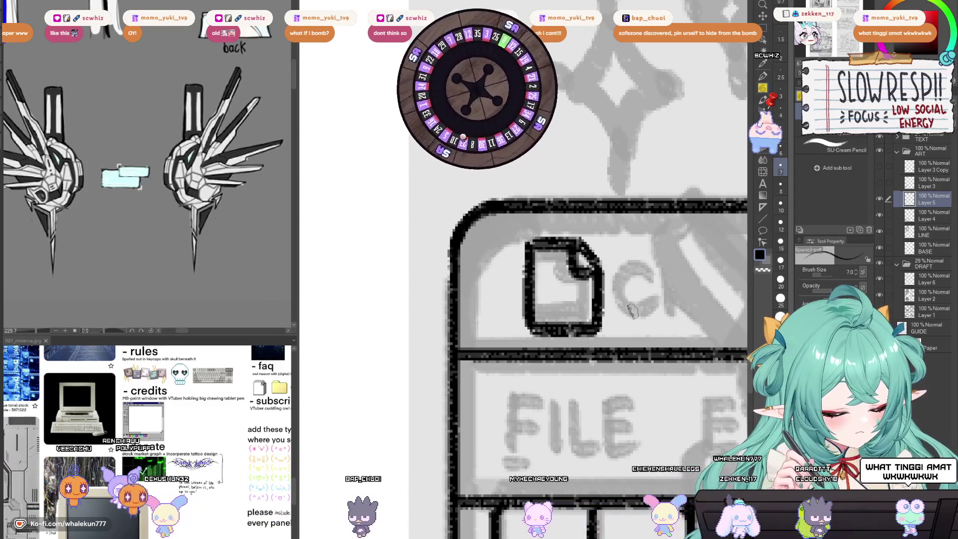
key(ctrl+minus)
key(w)
click(637, 291)
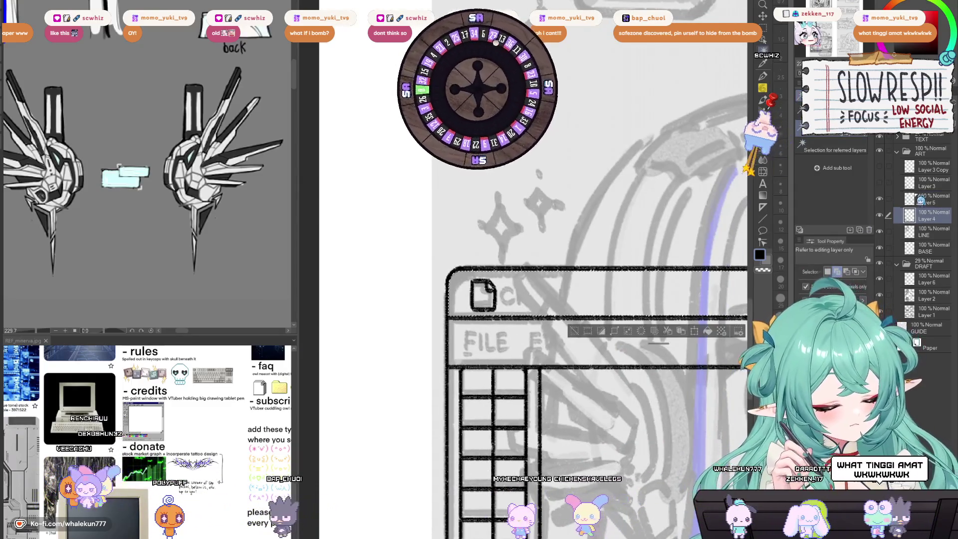
key(alt+bracketright)
key(ctrl+d)
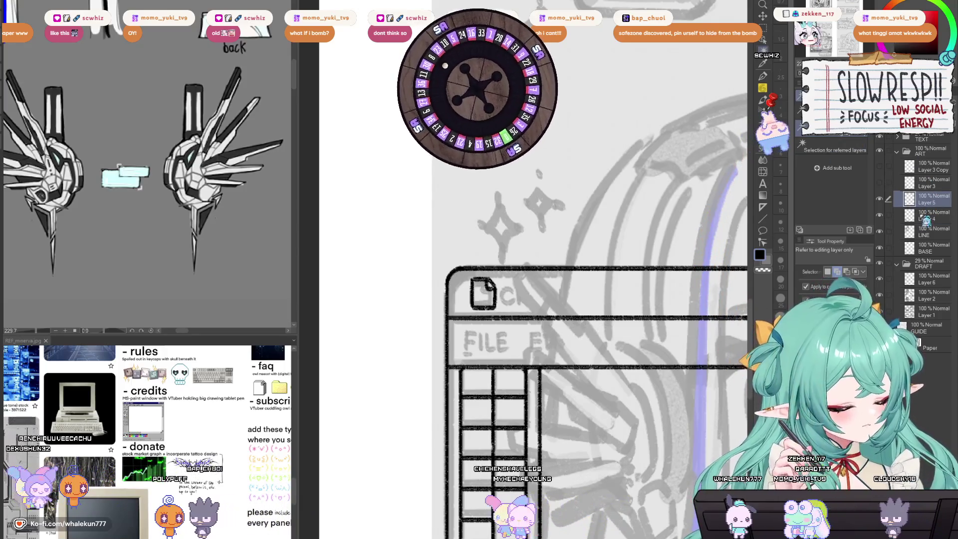
key(ctrl+e)
scroll(650, 410, down, 5)
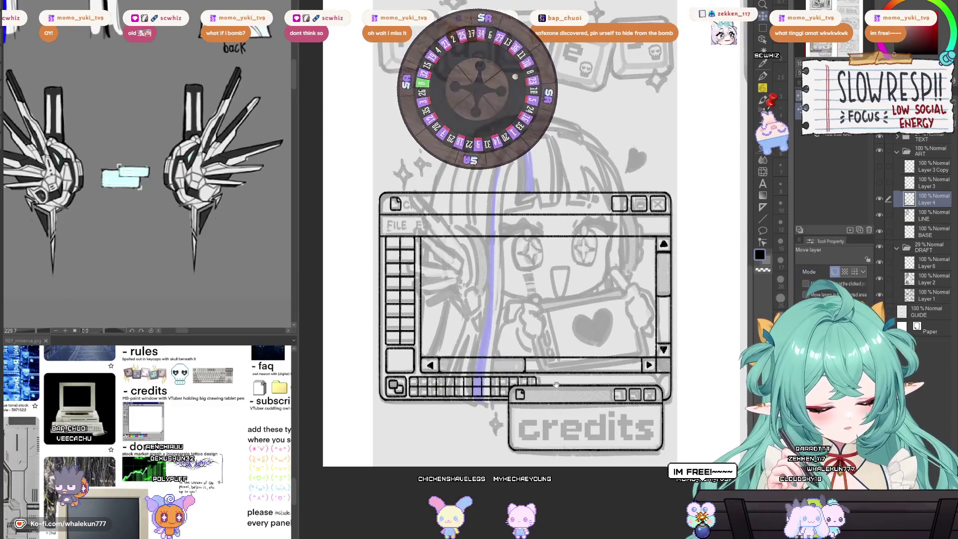
scroll(570, 391, down, 5)
scroll(598, 390, up, 4)
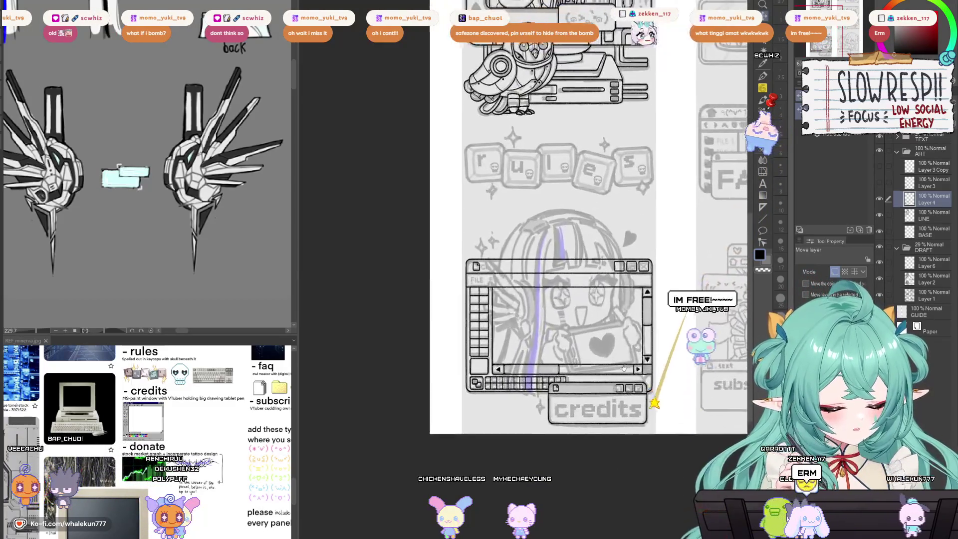
drag(598, 391, 617, 384)
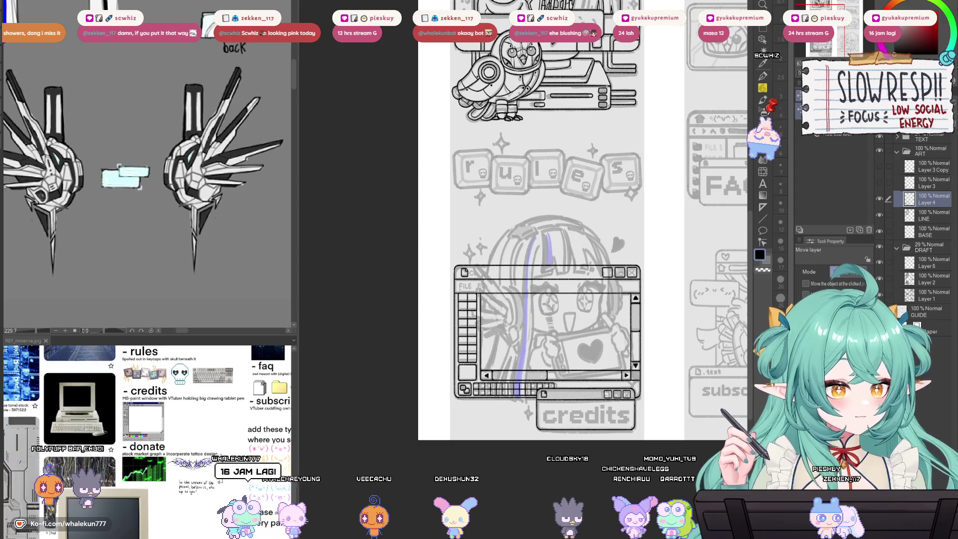
mouse_move(670, 264)
mouse_down()
mouse_move(606, 320)
mouse_move(616, 387)
mouse_up()
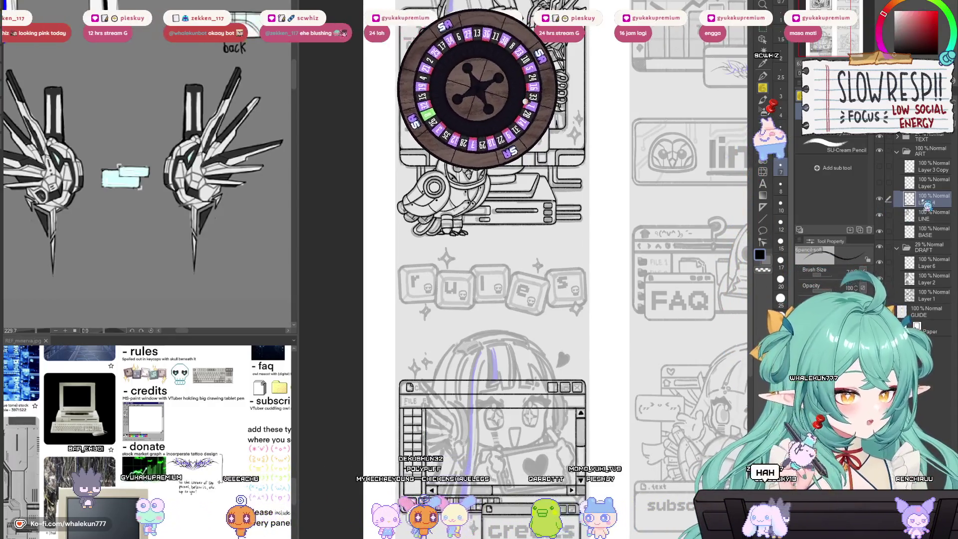
drag(654, 371, 611, 229)
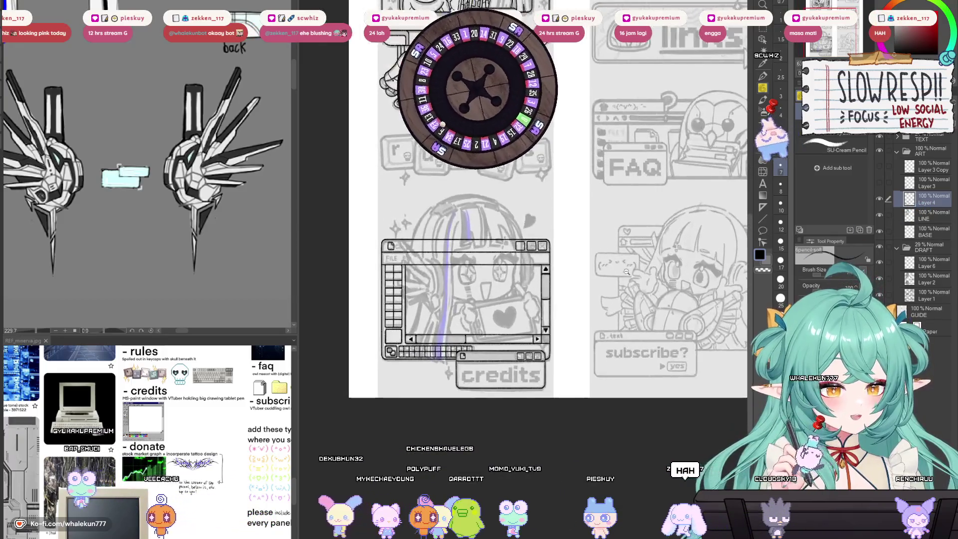
drag(628, 274, 630, 323)
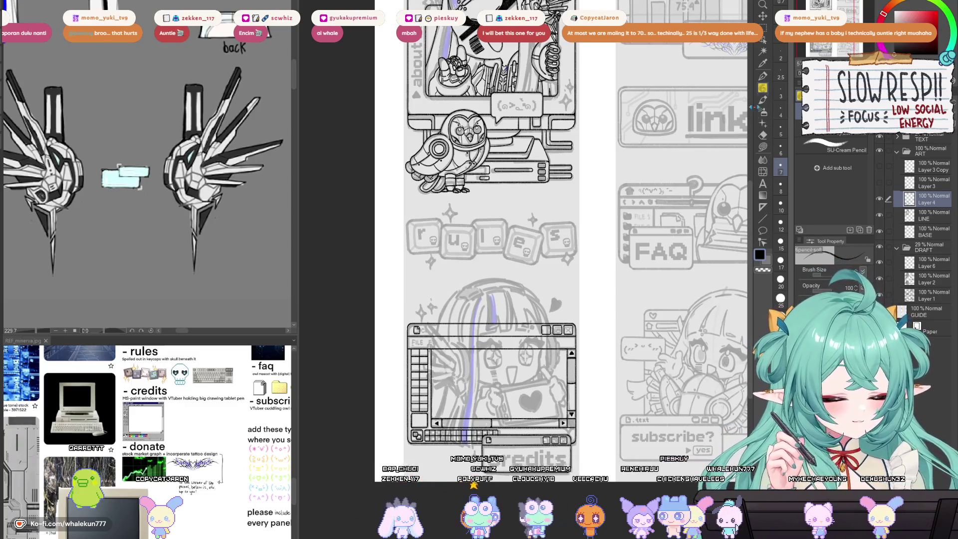
mouse_move(597, 348)
mouse_down()
mouse_move(621, 398)
mouse_move(613, 334)
mouse_up()
drag(621, 382, 638, 384)
scroll(519, 302, up, 2)
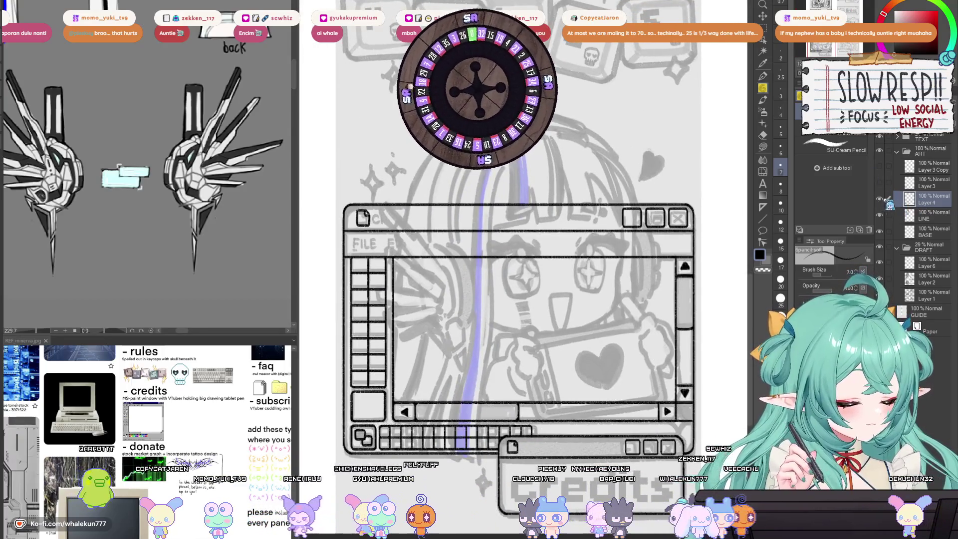
mouse_move(716, 324)
mouse_down()
mouse_move(679, 326)
mouse_move(759, 296)
mouse_up()
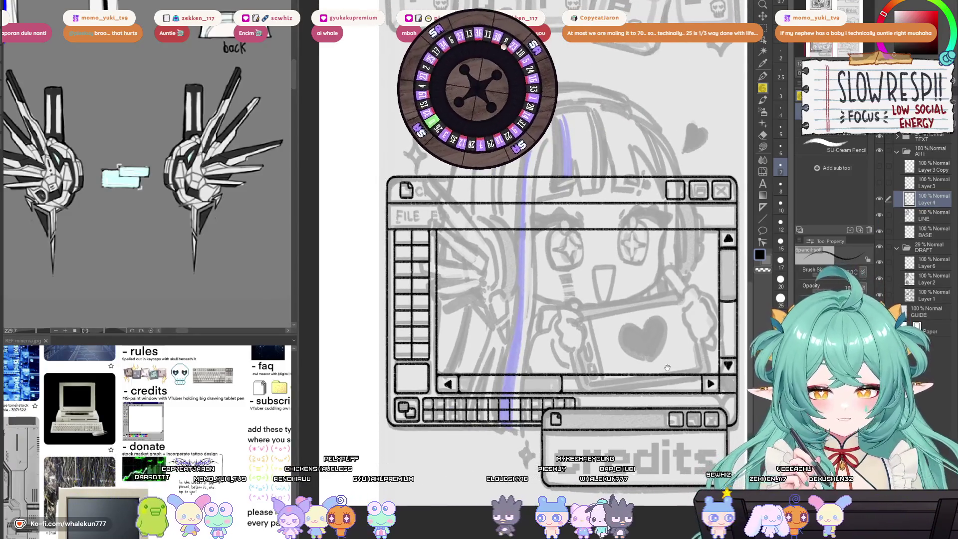
drag(667, 368, 661, 393)
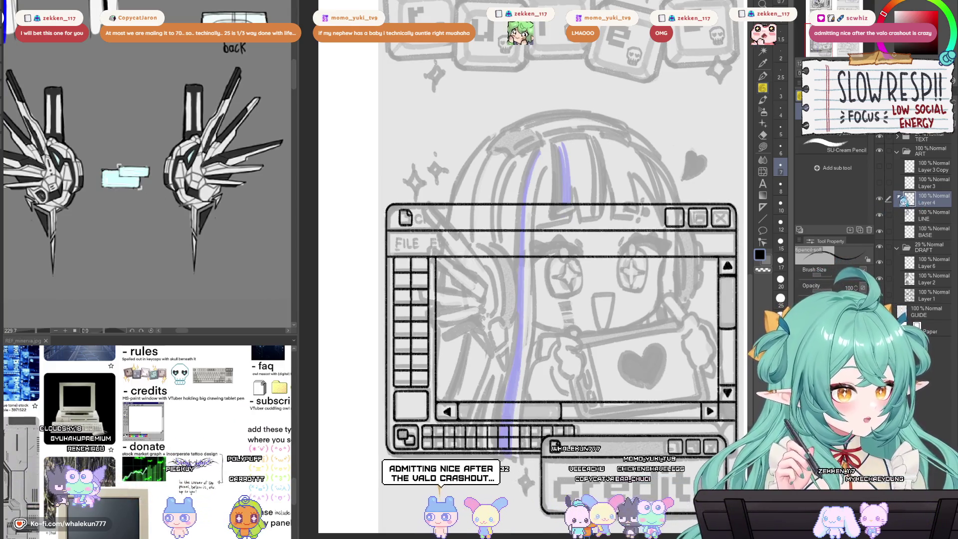
drag(549, 299, 571, 294)
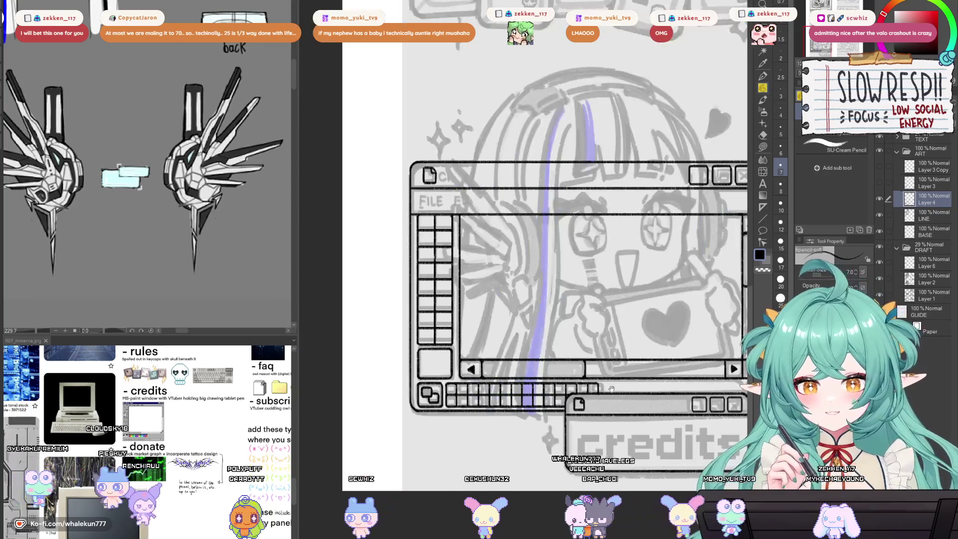
drag(612, 424, 603, 433)
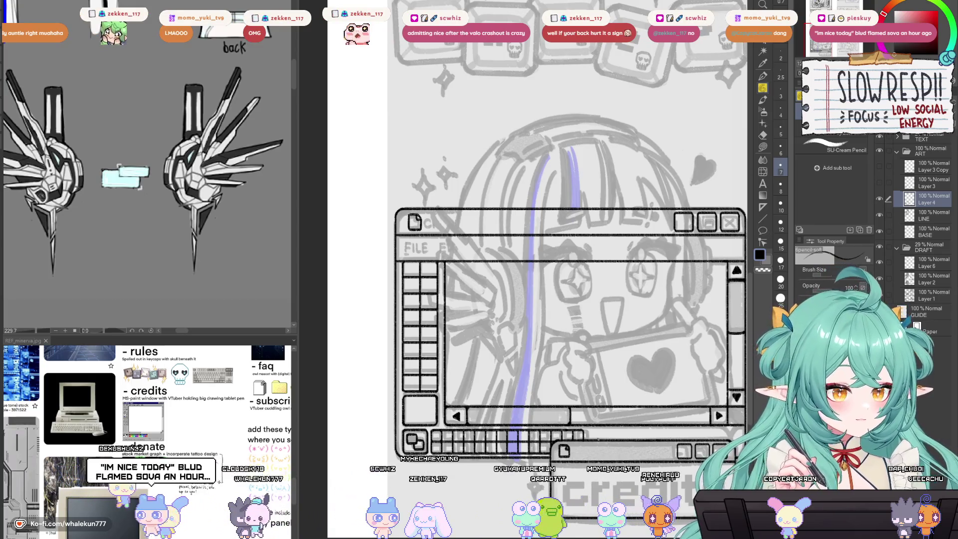
drag(673, 337, 658, 351)
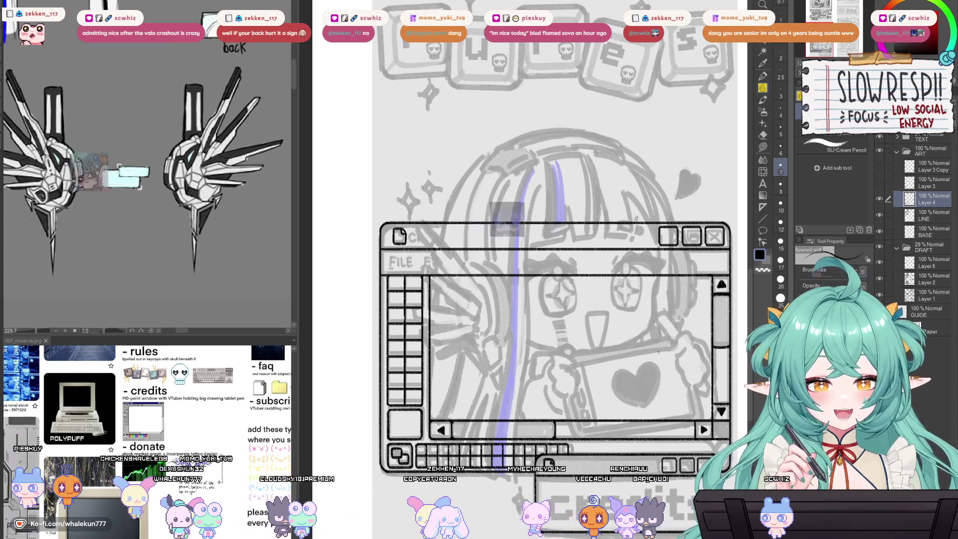
mouse_move(622, 379)
mouse_down()
mouse_move(649, 317)
mouse_move(685, 327)
mouse_up()
mouse_move(500, 215)
mouse_down()
mouse_move(508, 265)
mouse_move(605, 387)
mouse_move(605, 334)
mouse_move(566, 297)
mouse_move(482, 291)
mouse_up()
scroll(566, 297, up, 3)
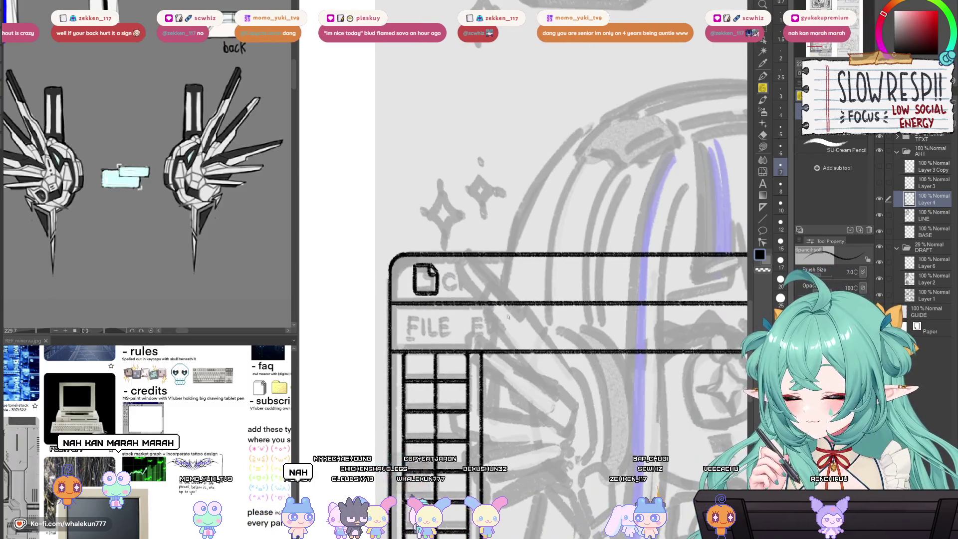
drag(504, 365, 498, 325)
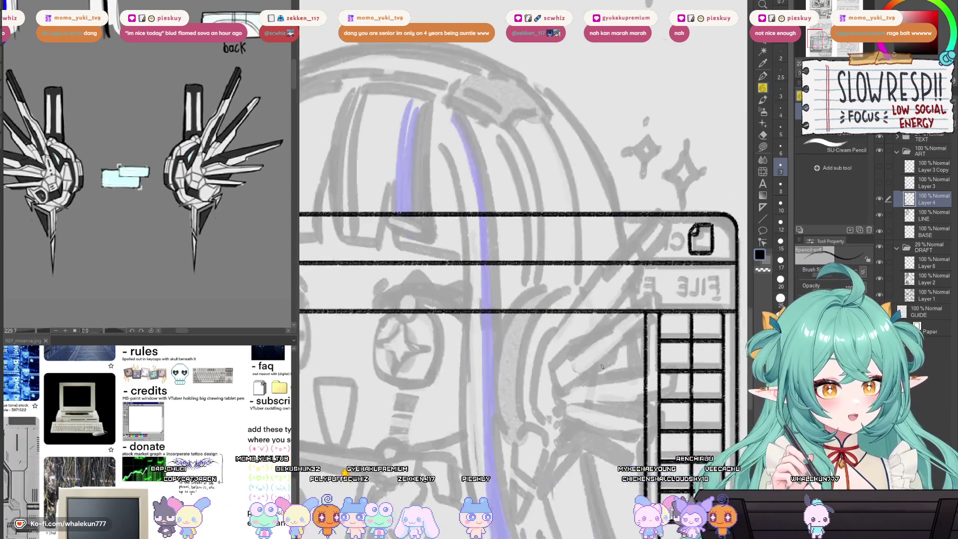
drag(620, 356, 665, 358)
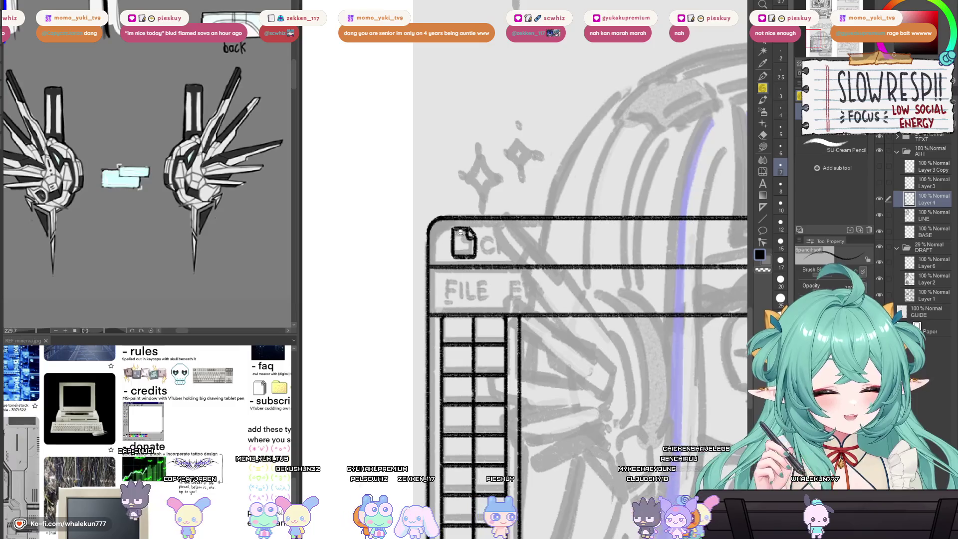
scroll(458, 230, up, 2)
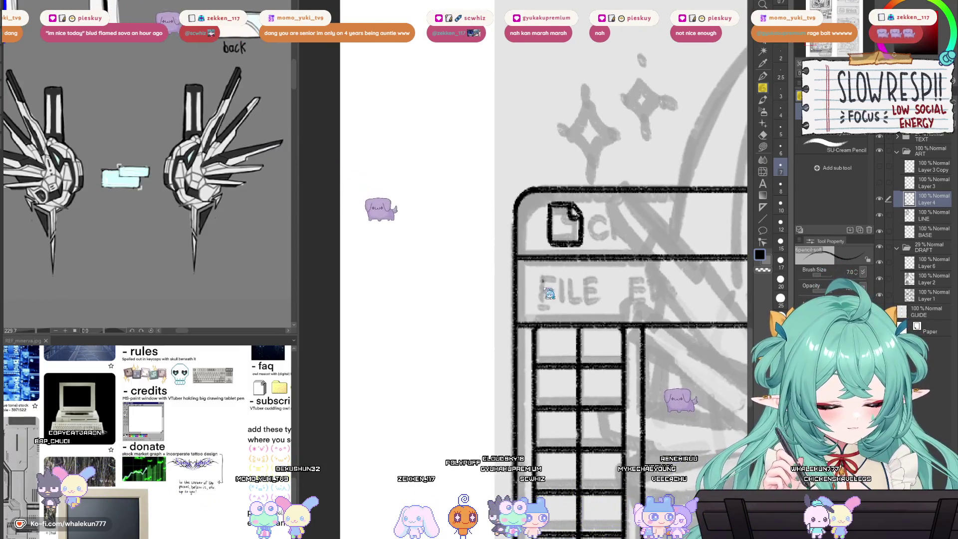
Step: Ink the F stem of FILE, undoing a stroke and recentring on the label
mouse_move(540, 275)
mouse_down()
mouse_move(540, 298)
mouse_move(555, 276)
mouse_move(554, 288)
mouse_up()
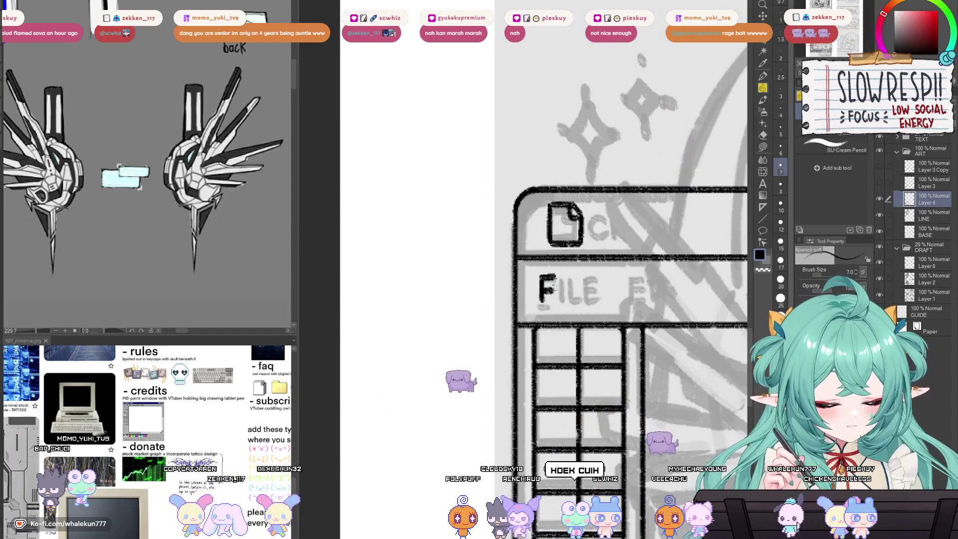
key(ctrl+z)
key(ctrl+z)
drag(559, 293, 542, 294)
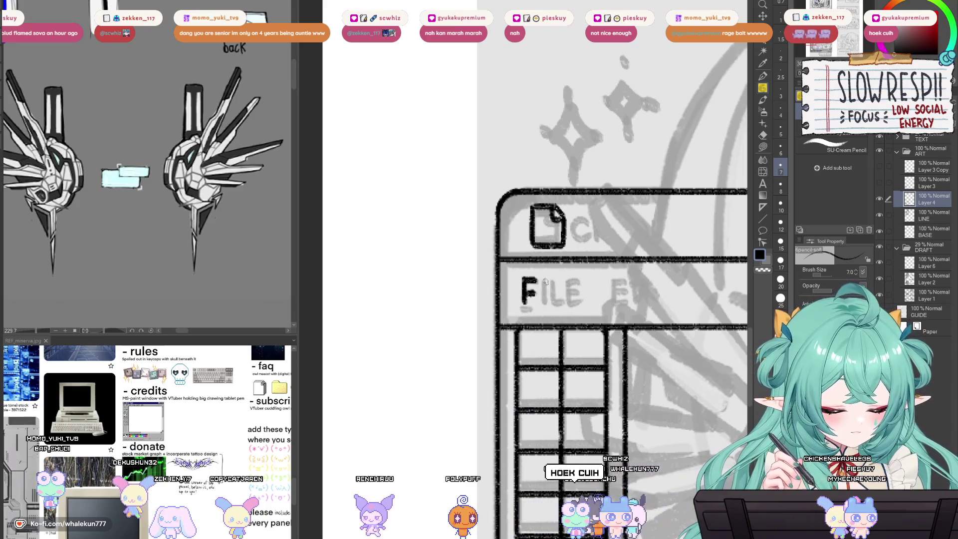
drag(546, 298, 543, 321)
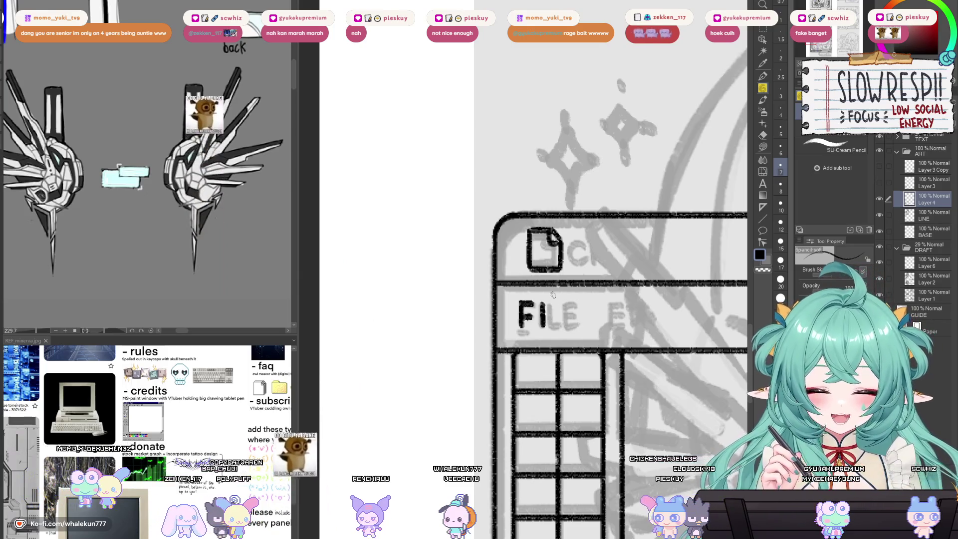
mouse_move(552, 295)
mouse_down()
mouse_move(581, 257)
mouse_move(600, 270)
mouse_up()
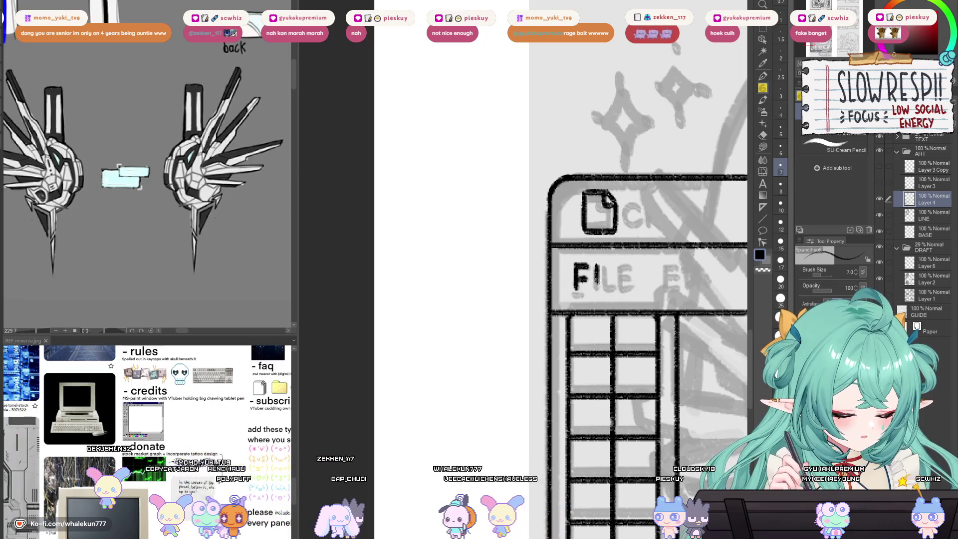
drag(609, 281, 598, 289)
Step: Mirror the canvas to check the FI lettering, then bring the FILE label back into view
key(h)
key(h)
drag(671, 278, 601, 302)
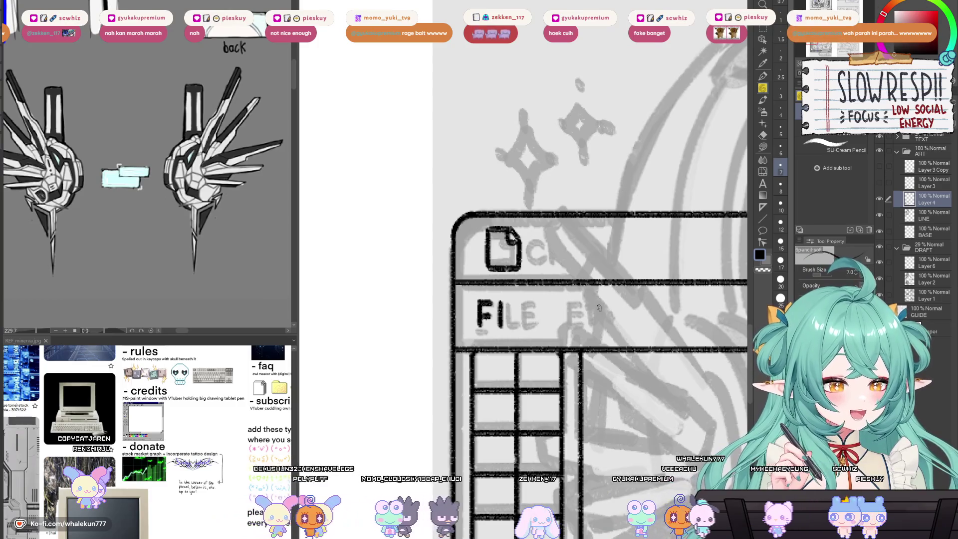
drag(597, 255, 632, 280)
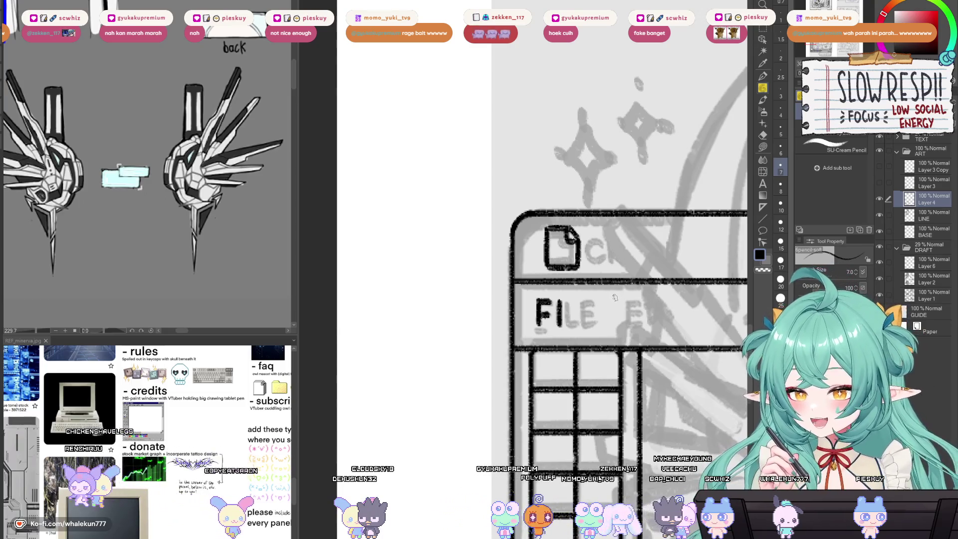
mouse_move(615, 300)
mouse_down()
mouse_move(638, 295)
mouse_move(595, 262)
mouse_up()
scroll(577, 281, up, 5)
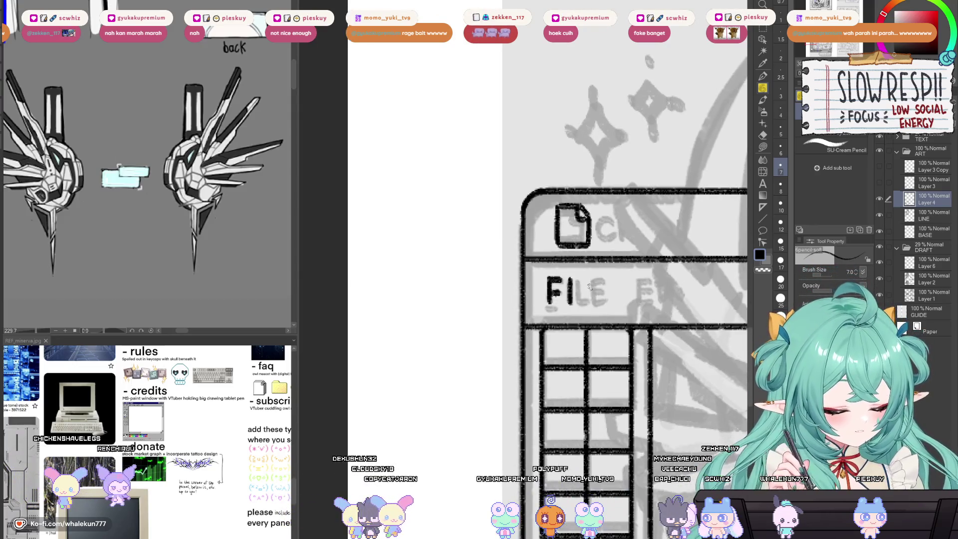
Step: Redraw the I of FILE several times until its stroke sits cleanly
key(ctrl+z)
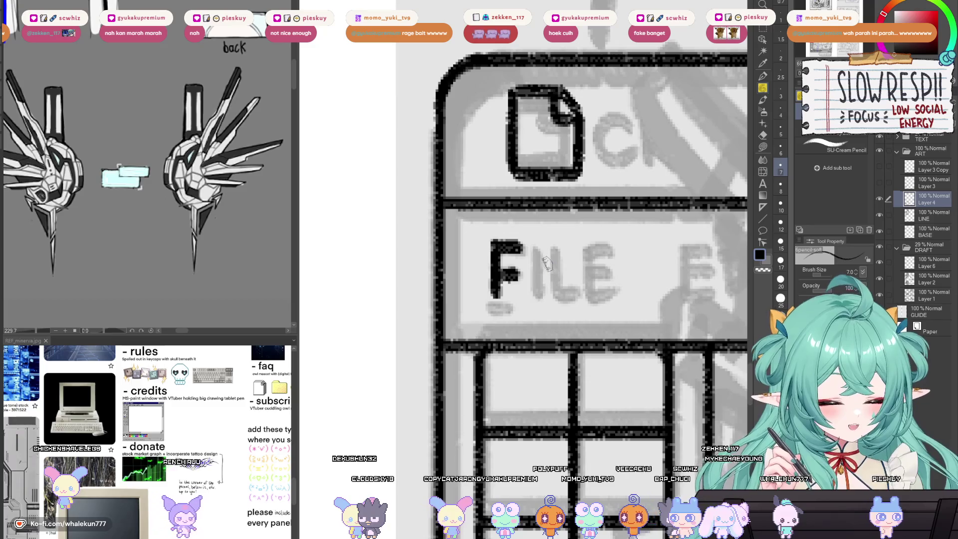
drag(539, 245, 542, 294)
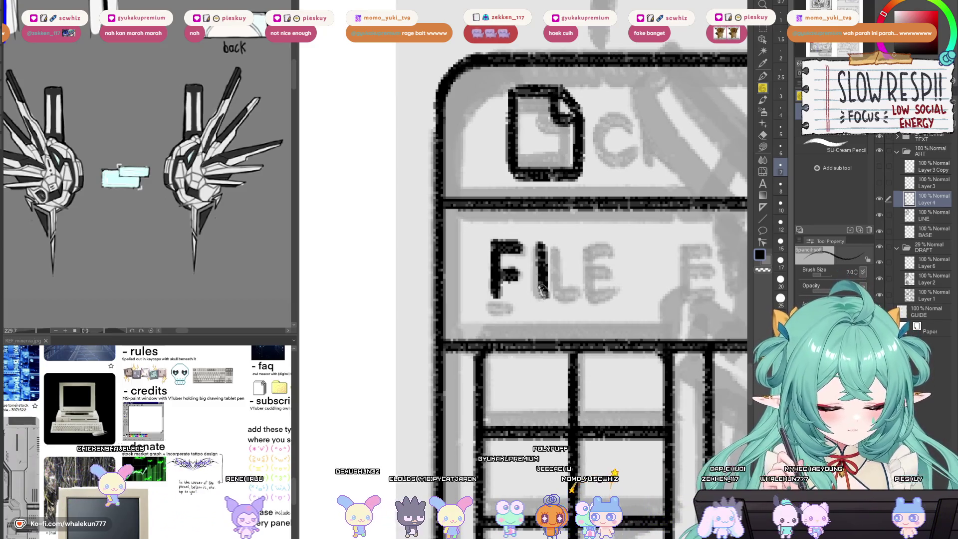
drag(539, 245, 541, 296)
key(ctrl+z)
drag(539, 240, 541, 298)
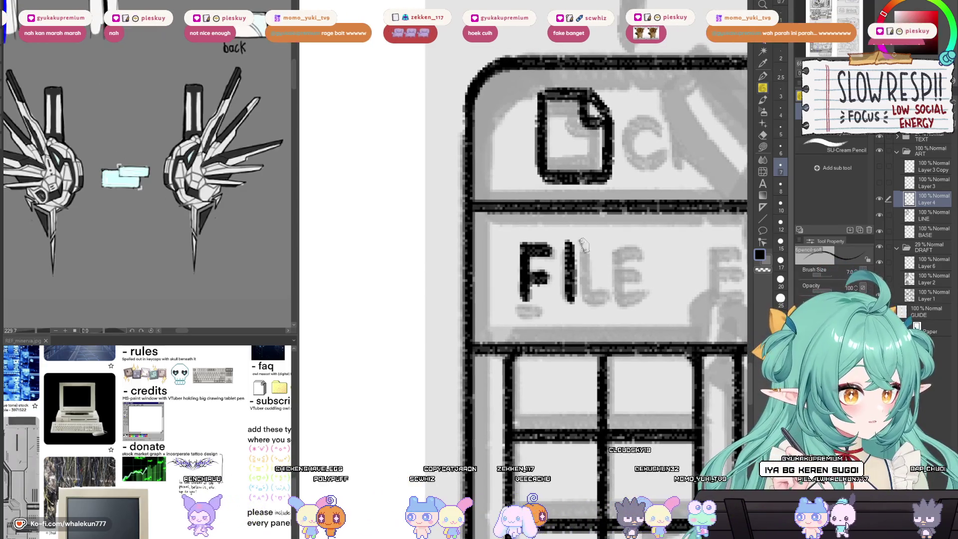
drag(564, 269, 574, 278)
key(ctrl+z)
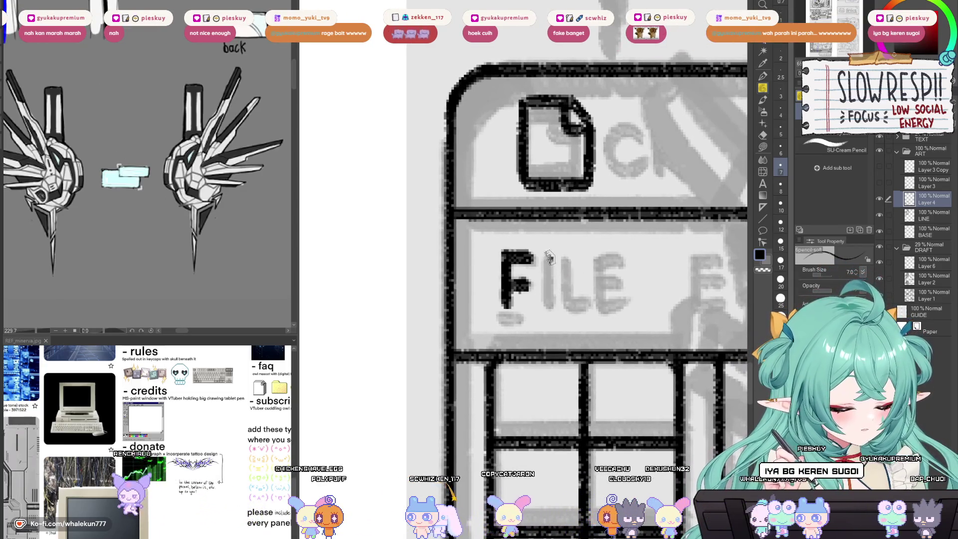
drag(549, 250, 550, 302)
key(ctrl+z)
mouse_move(549, 253)
mouse_down()
mouse_move(555, 309)
mouse_move(567, 294)
mouse_up()
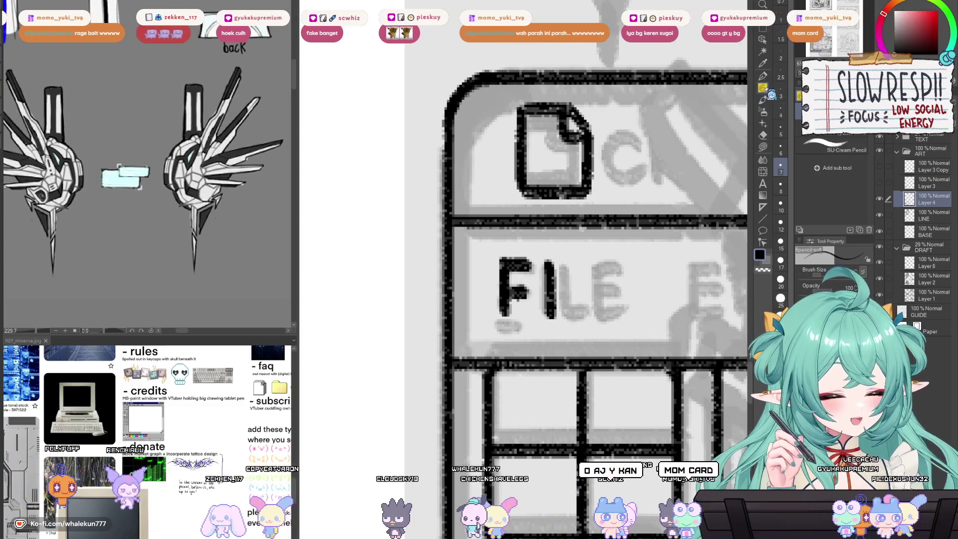
Step: Ink the L upright and the E after it, then mirror the canvas to check FILE
drag(546, 319, 599, 306)
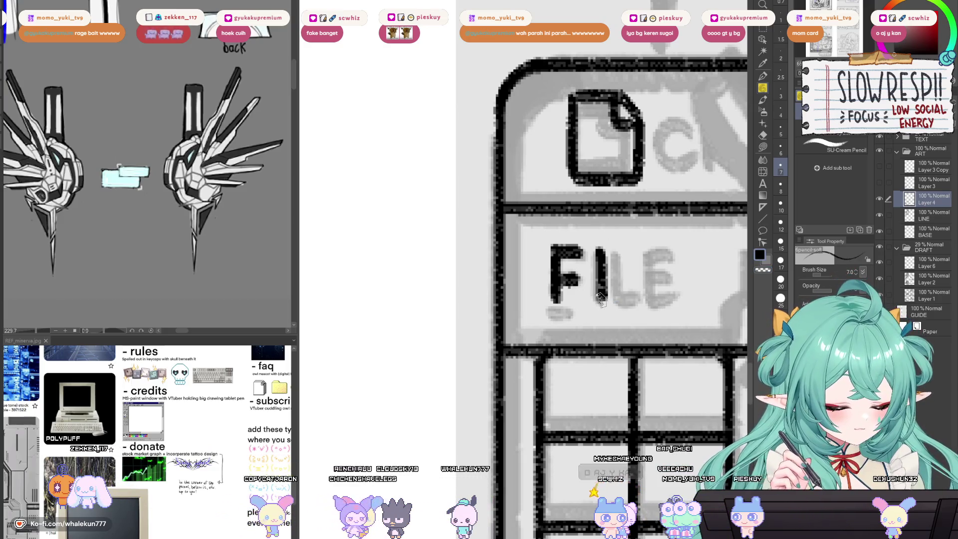
key(ctrl+z)
drag(619, 247, 620, 306)
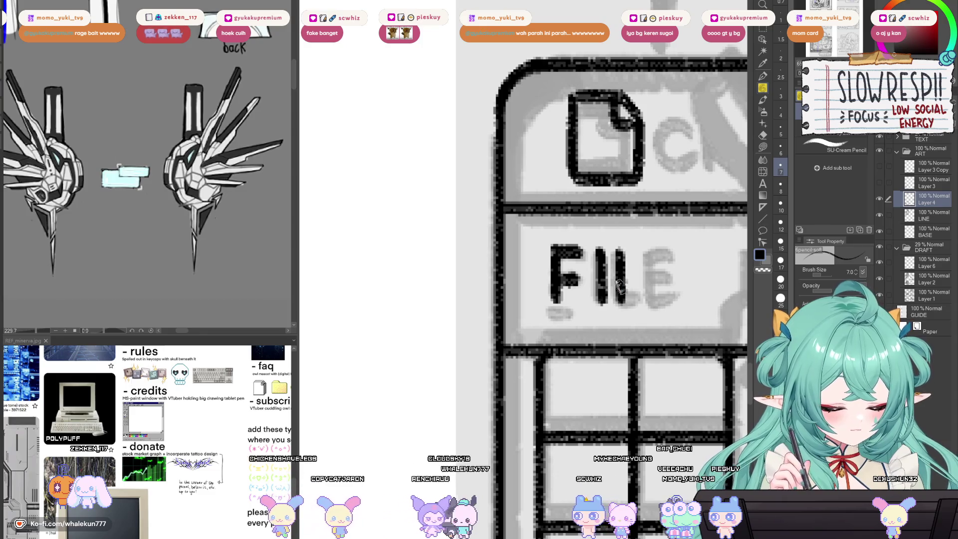
key(ctrl+z)
drag(619, 248, 619, 304)
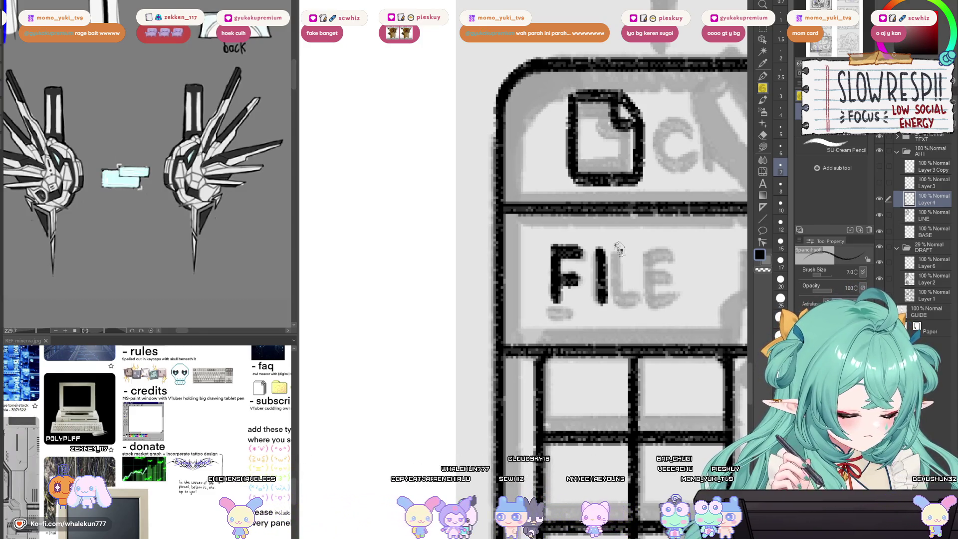
mouse_move(658, 248)
mouse_down()
mouse_move(658, 303)
mouse_move(677, 304)
mouse_move(656, 274)
mouse_move(642, 302)
mouse_move(666, 299)
mouse_up()
key(ctrl+z)
key(ctrl+z)
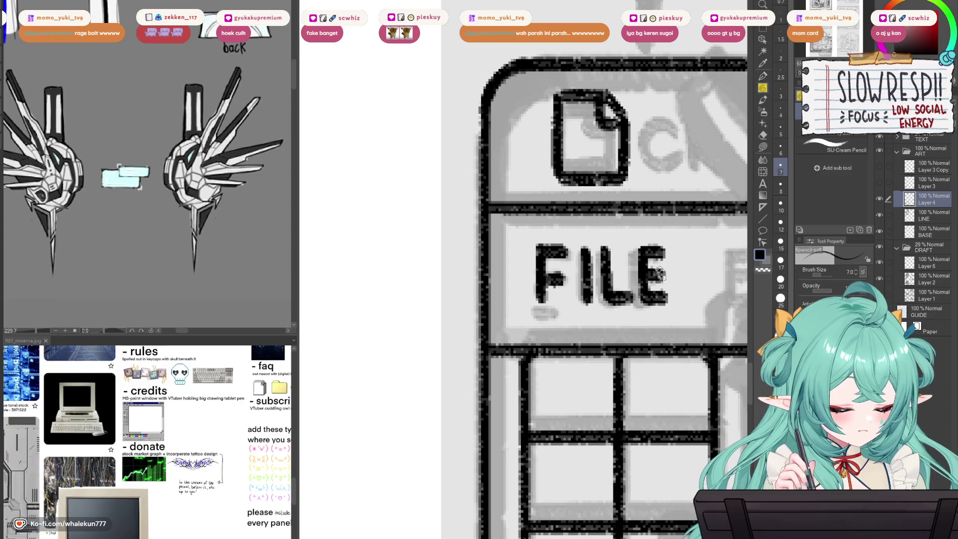
key(h)
key(h)
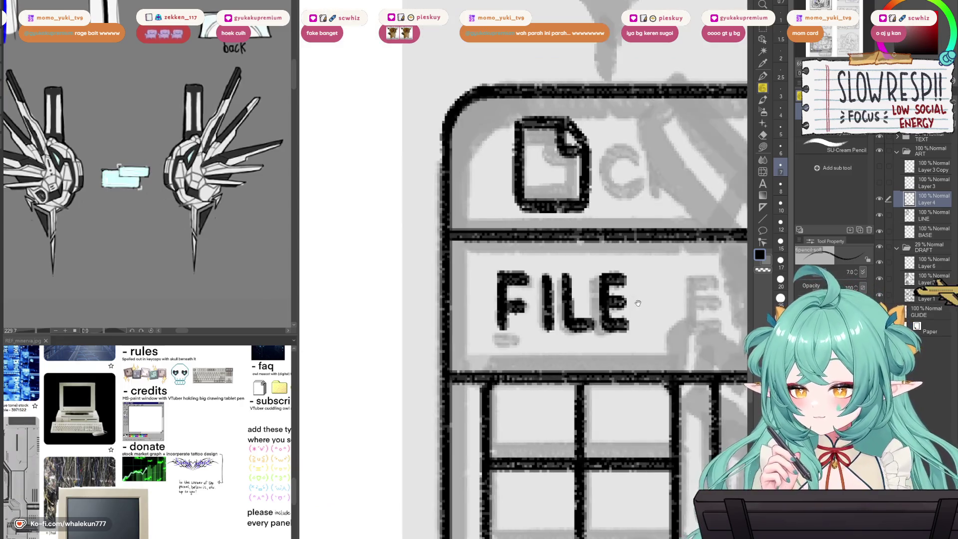
drag(664, 255, 626, 319)
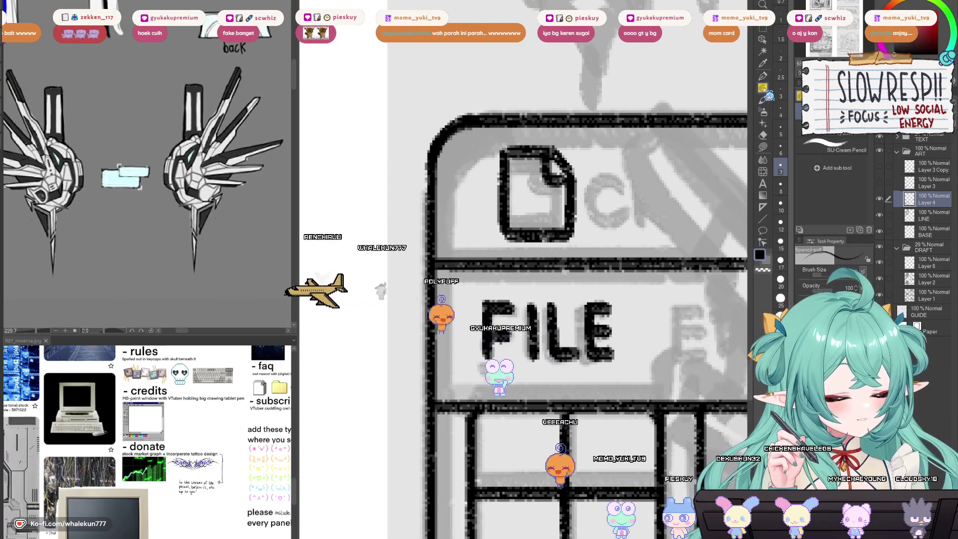
drag(492, 369, 547, 322)
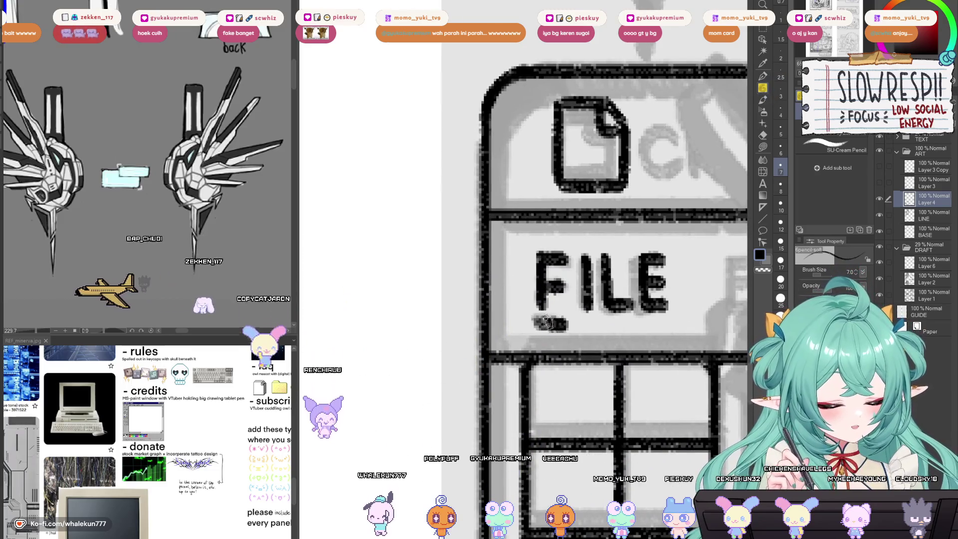
drag(595, 314, 419, 309)
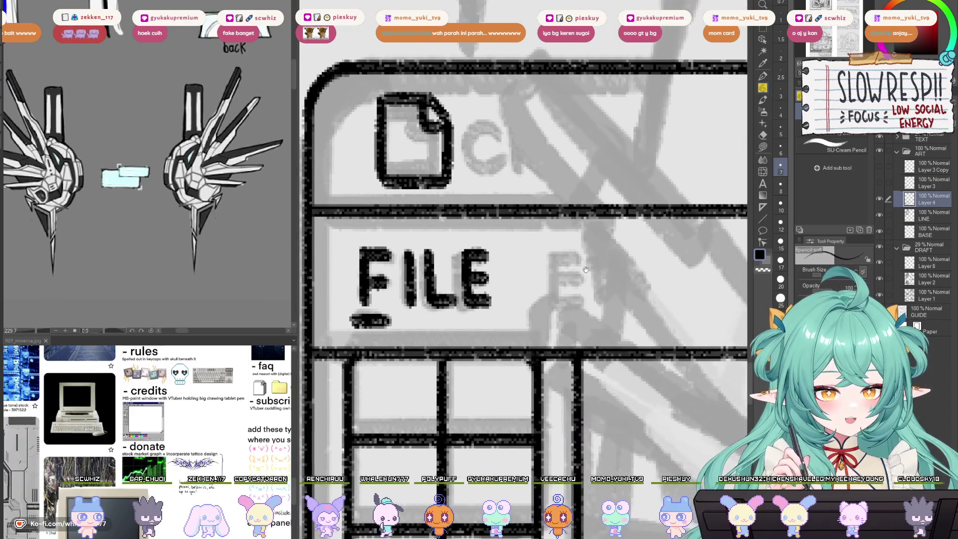
Step: Ink the E and D after FILE, then mirror the canvas to check the lettering
mouse_move(554, 249)
mouse_down()
mouse_move(555, 299)
mouse_move(553, 255)
mouse_move(580, 254)
mouse_up()
mouse_move(553, 277)
mouse_down()
mouse_move(576, 278)
mouse_move(581, 300)
mouse_up()
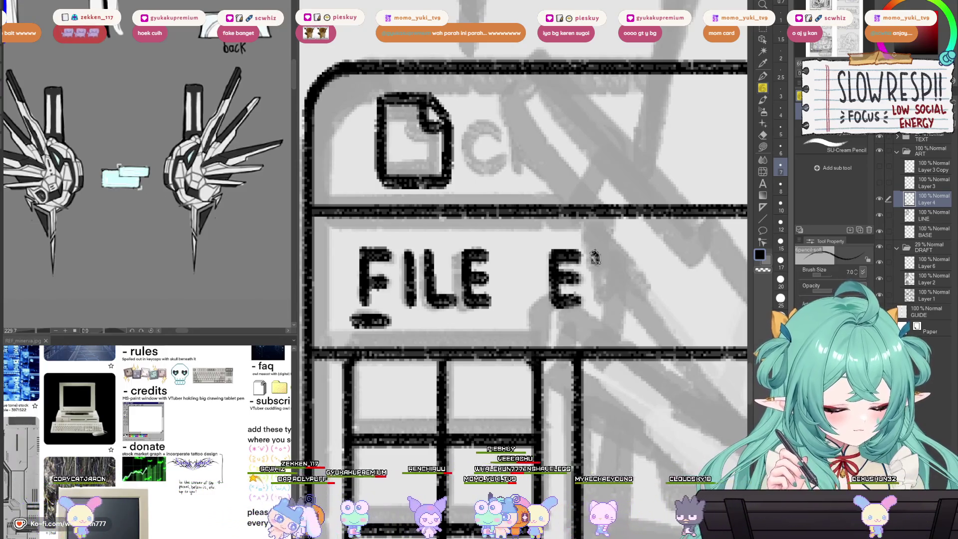
drag(595, 252, 597, 305)
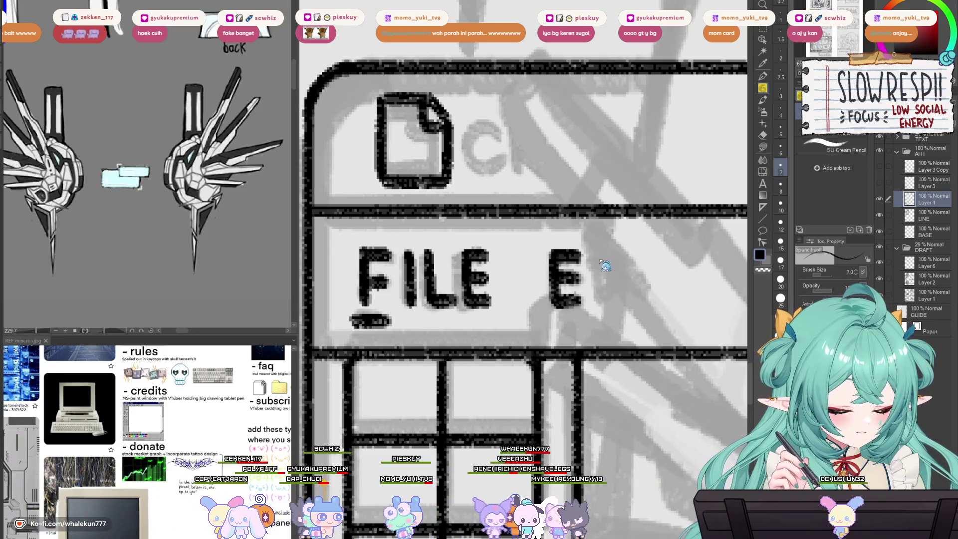
mouse_move(599, 254)
mouse_down()
mouse_move(623, 279)
mouse_move(600, 307)
mouse_up()
key(ctrl+z)
key(ctrl+z)
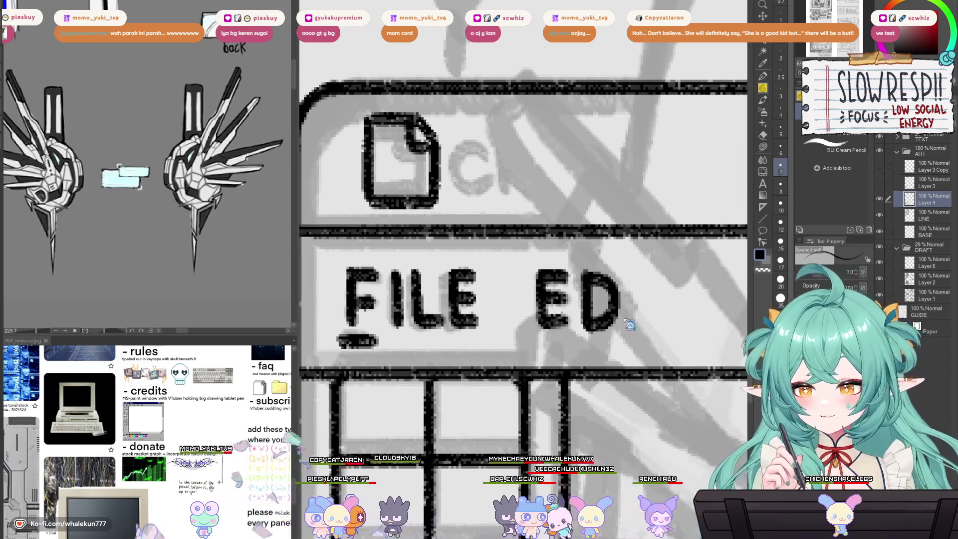
key(h)
key(h)
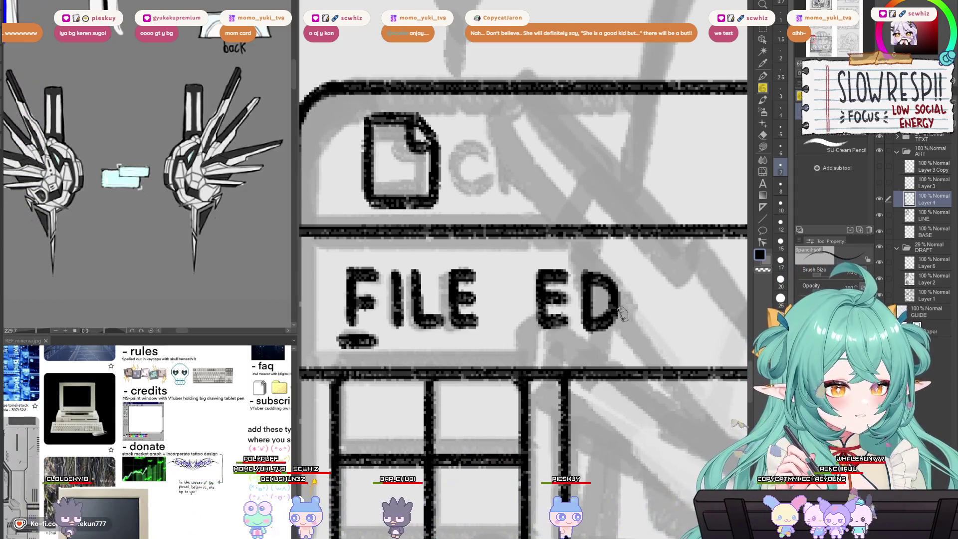
Step: Ink the I and the T's top bar after ED to complete EDIT
mouse_move(716, 173)
mouse_down()
mouse_move(708, 169)
mouse_move(641, 277)
mouse_move(636, 272)
mouse_up()
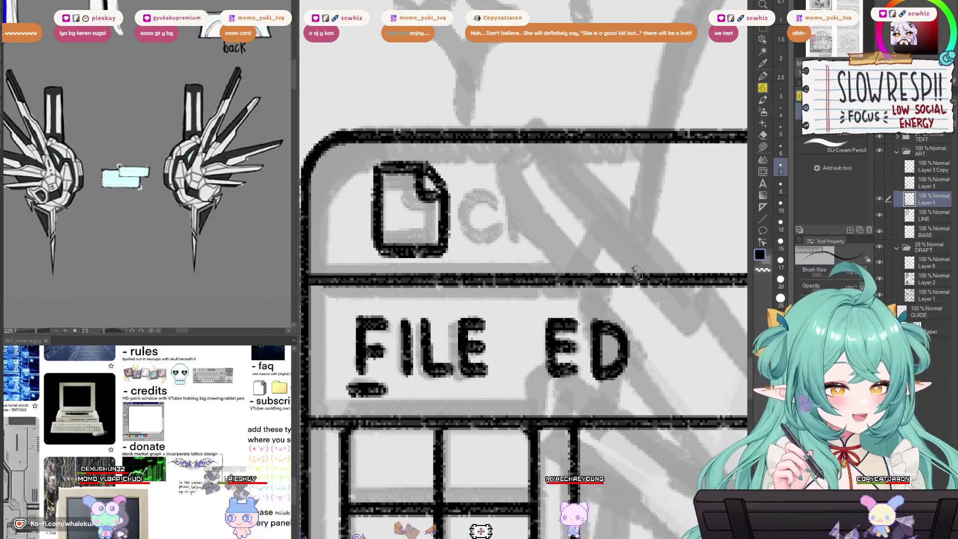
drag(637, 272, 637, 207)
mouse_move(623, 344)
mouse_down()
mouse_move(646, 341)
mouse_move(634, 377)
mouse_up()
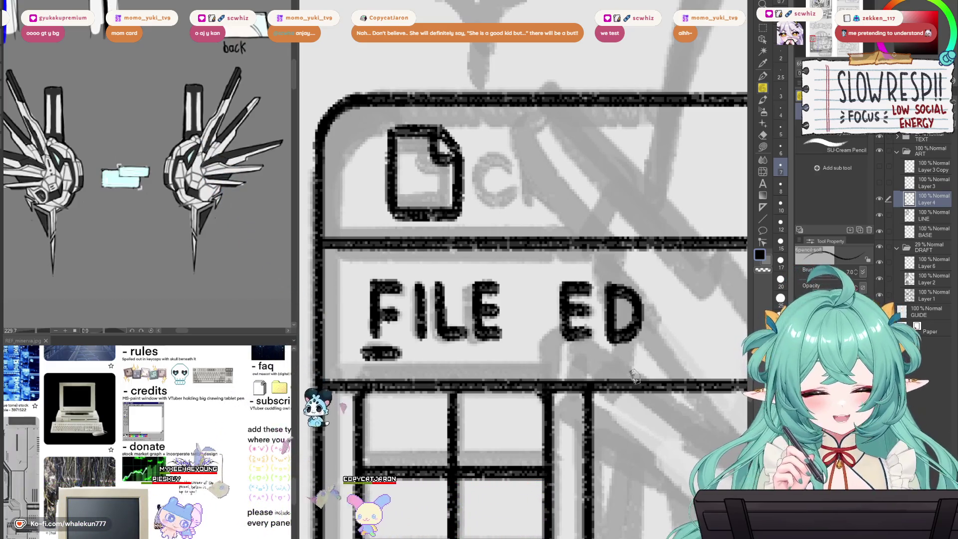
drag(633, 376, 632, 398)
mouse_move(688, 225)
mouse_down()
mouse_move(701, 218)
mouse_move(653, 209)
mouse_up()
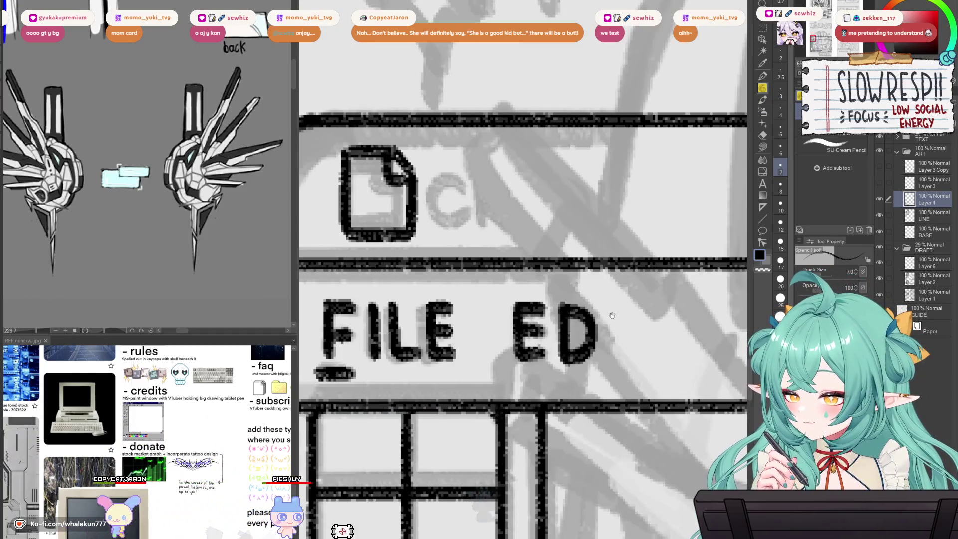
drag(611, 324, 637, 306)
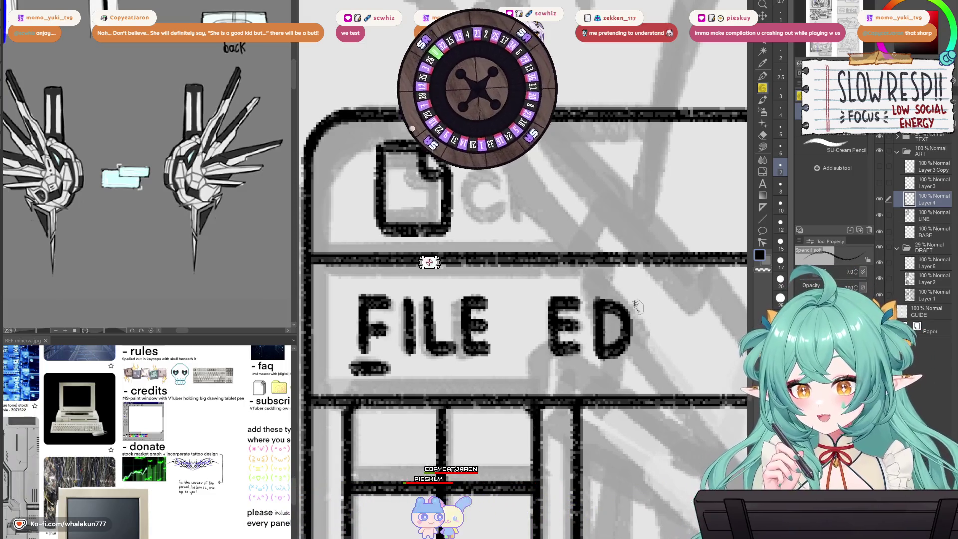
mouse_move(653, 307)
mouse_down()
mouse_move(647, 239)
mouse_move(637, 250)
mouse_move(644, 262)
mouse_up()
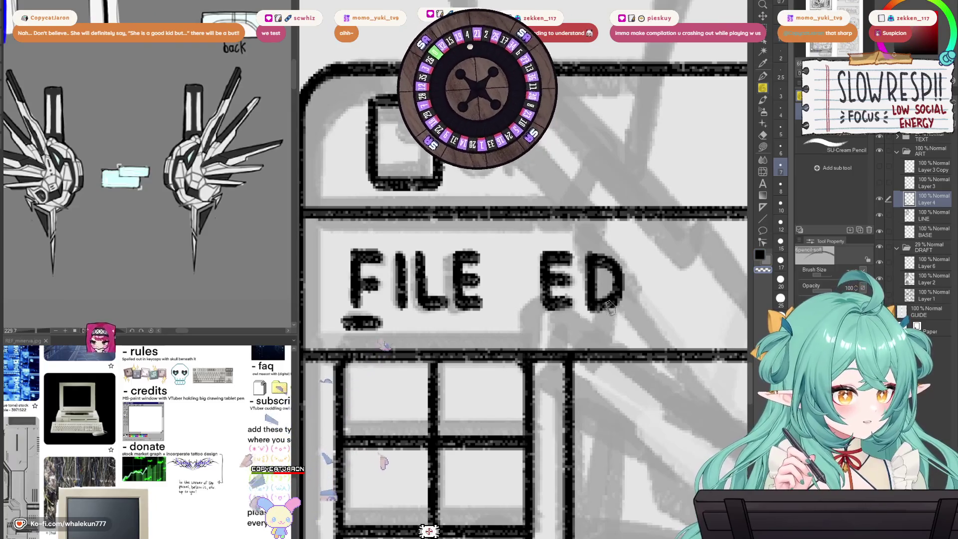
mouse_move(662, 273)
mouse_down()
mouse_move(642, 269)
mouse_move(619, 304)
mouse_up()
drag(620, 254, 618, 305)
drag(631, 254, 653, 256)
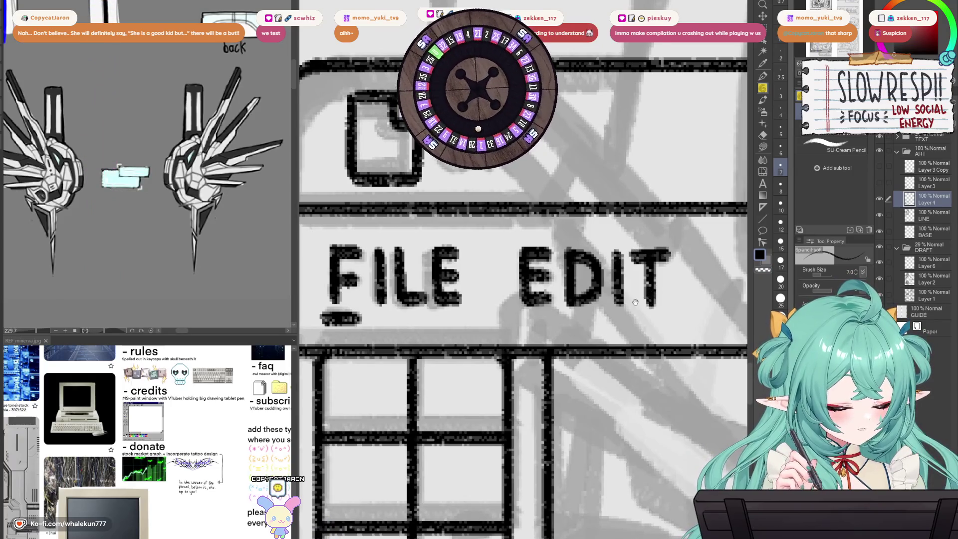
drag(637, 301, 672, 290)
scroll(638, 286, down, 2)
Step: Zoom out and ink C, R, E and D beside the page icon in the title bar
mouse_move(618, 169)
mouse_down()
mouse_move(581, 272)
mouse_move(555, 285)
mouse_up()
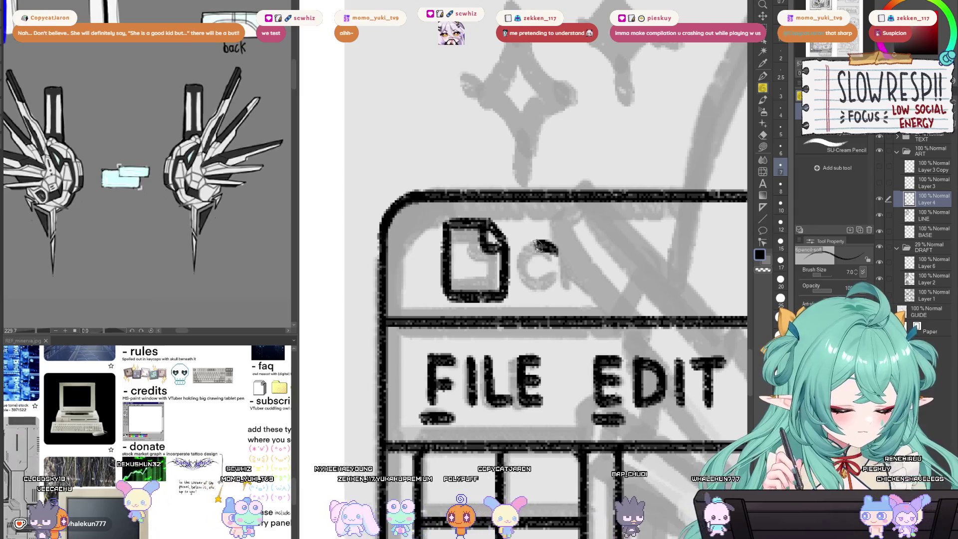
mouse_move(574, 248)
mouse_down()
mouse_move(573, 283)
mouse_move(598, 252)
mouse_move(577, 267)
mouse_move(604, 287)
mouse_up()
mouse_move(614, 243)
mouse_down()
mouse_move(615, 288)
mouse_move(641, 245)
mouse_move(644, 288)
mouse_up()
drag(655, 243, 655, 290)
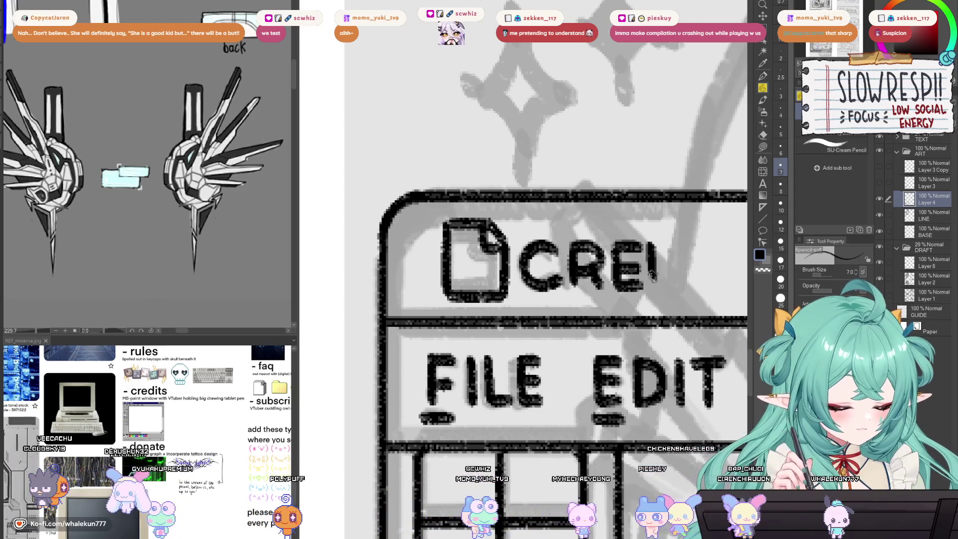
mouse_move(656, 243)
mouse_down()
mouse_move(657, 292)
mouse_move(655, 274)
mouse_up()
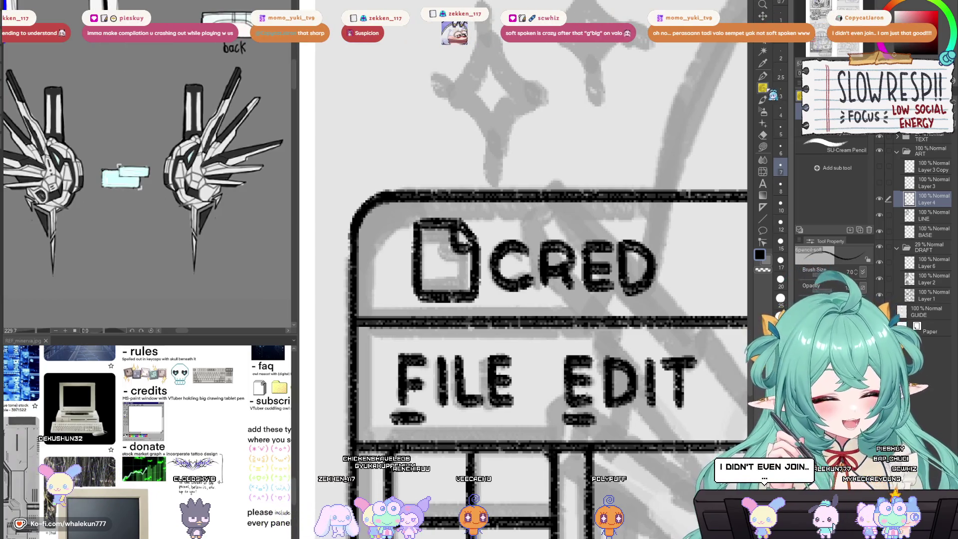
Step: Mirror the canvas to check the CRED title lettering
drag(670, 268, 654, 289)
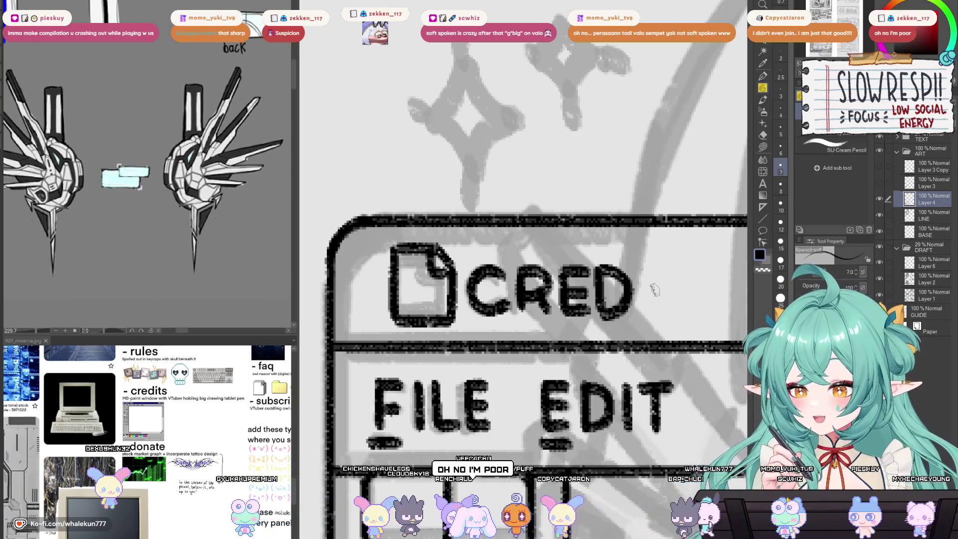
scroll(655, 291, down, 2)
key(h)
key(h)
scroll(630, 410, up, 2)
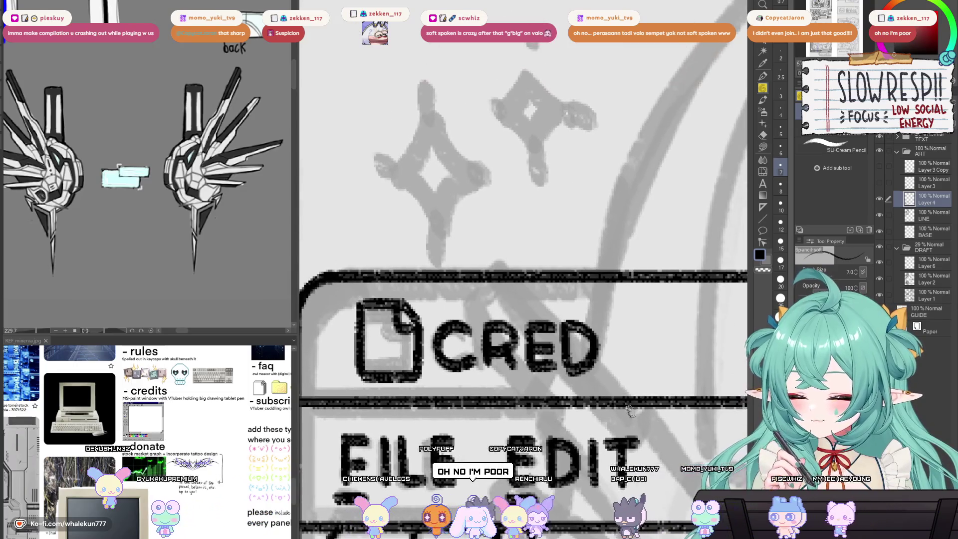
drag(631, 397, 630, 392)
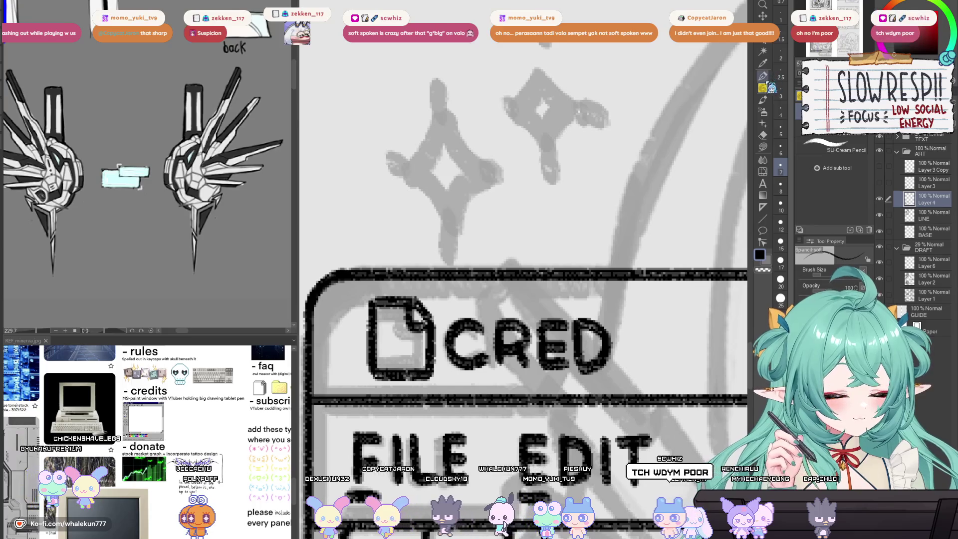
mouse_move(654, 312)
mouse_down()
mouse_move(659, 298)
mouse_move(646, 335)
mouse_up()
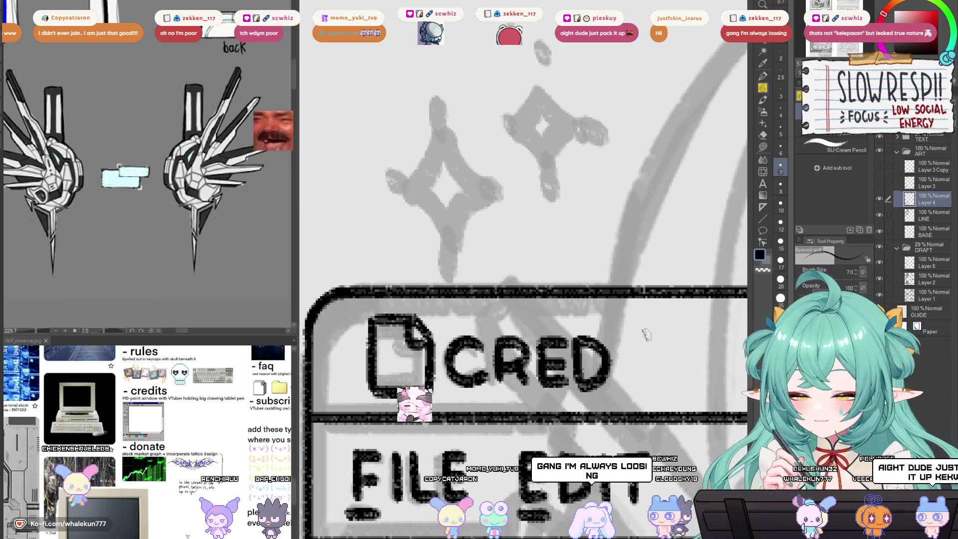
drag(645, 335, 652, 244)
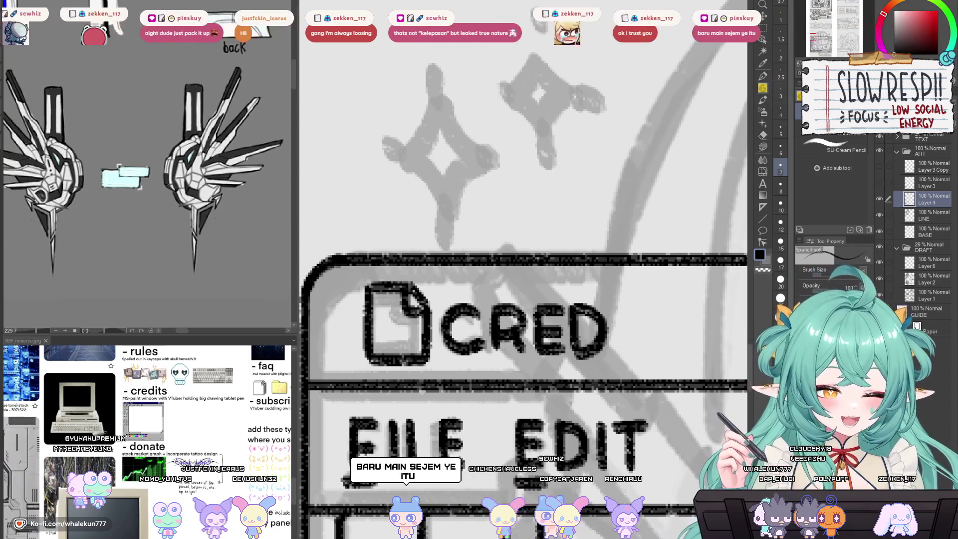
Step: Ink the I and T after CRED so the title reads CREDIT
scroll(524, 249, down, 3)
drag(606, 250, 607, 302)
drag(602, 262, 606, 315)
scroll(605, 314, right, 2)
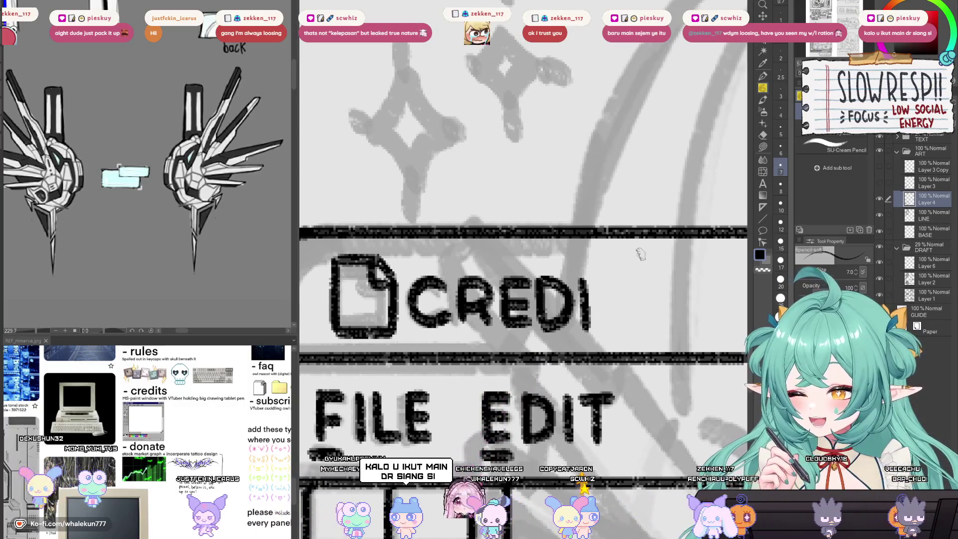
drag(632, 255, 634, 249)
scroll(624, 253, up, 2)
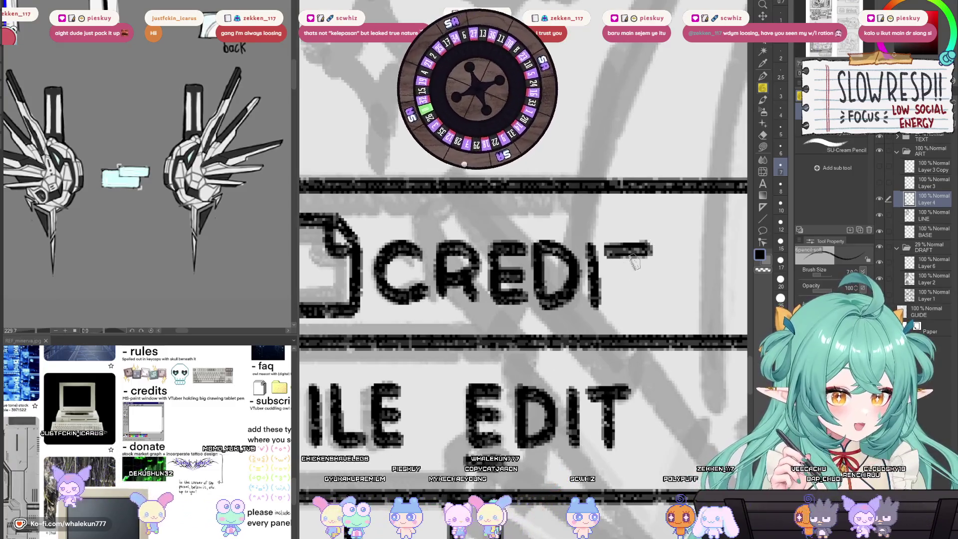
drag(626, 248, 626, 299)
key(ctrl+z)
drag(629, 249, 630, 307)
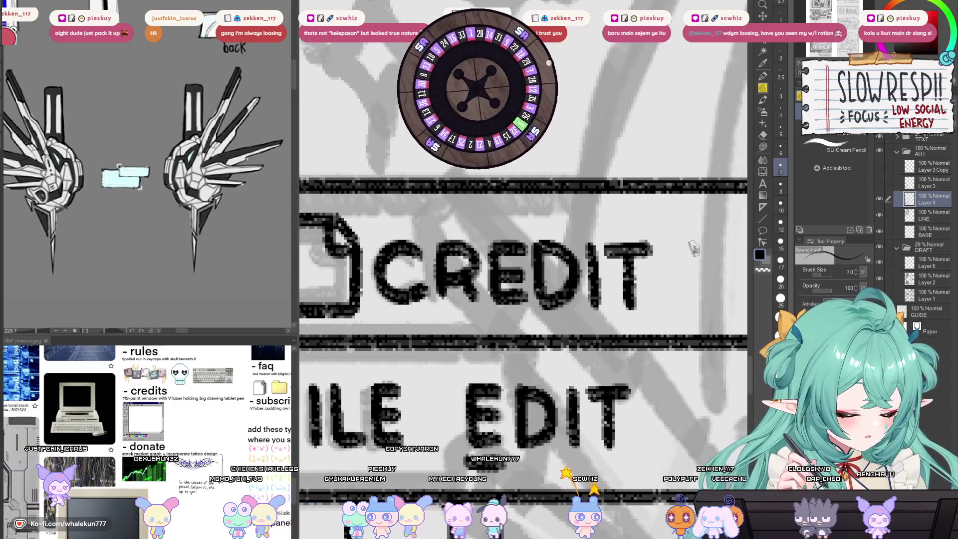
Step: Remove the trial S strokes drawn after CREDIT
key(ctrl+z)
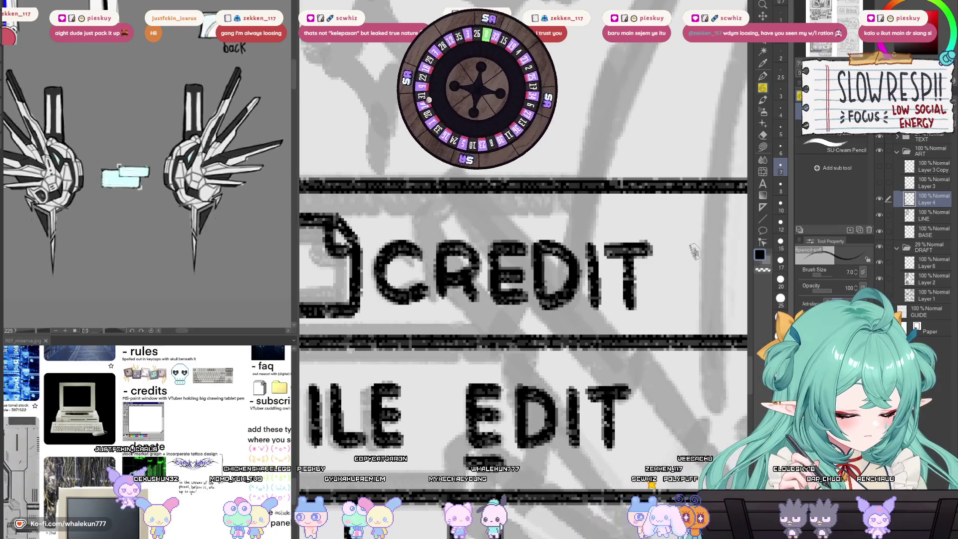
key(ctrl+z)
mouse_move(698, 244)
mouse_down()
mouse_move(673, 269)
mouse_move(678, 310)
mouse_move(656, 292)
mouse_up()
key(ctrl+z)
scroll(682, 286, down, 6)
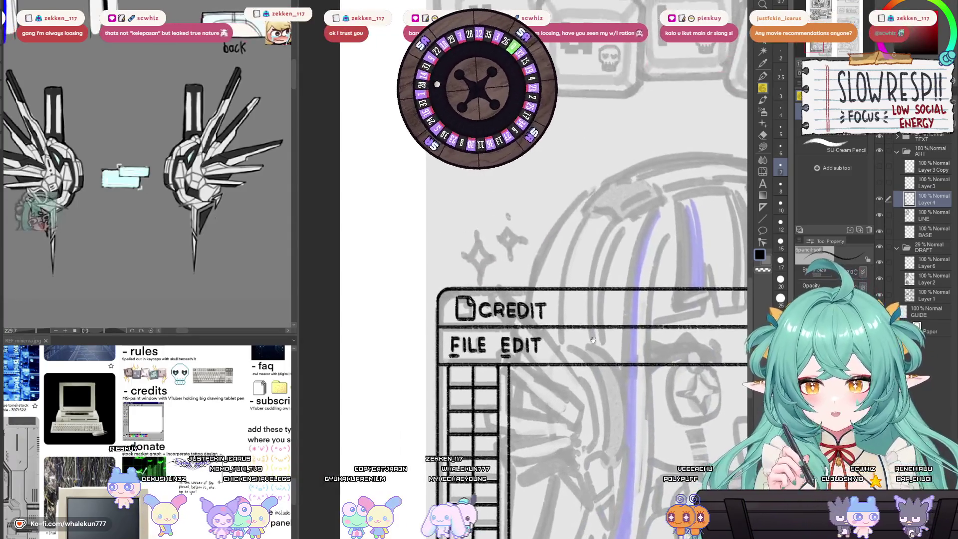
drag(592, 339, 602, 377)
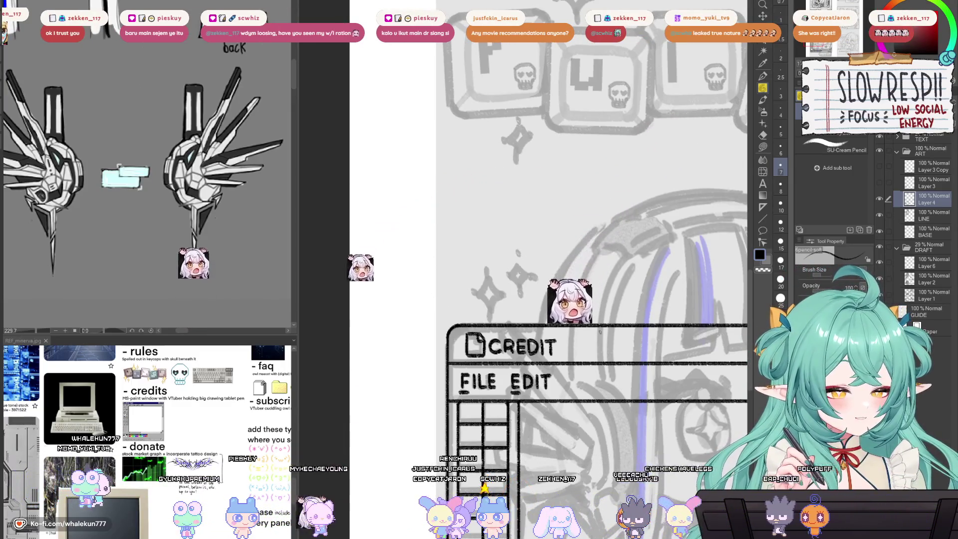
mouse_move(603, 314)
mouse_down()
mouse_move(567, 234)
mouse_move(563, 127)
mouse_move(546, 108)
mouse_move(596, 398)
mouse_up()
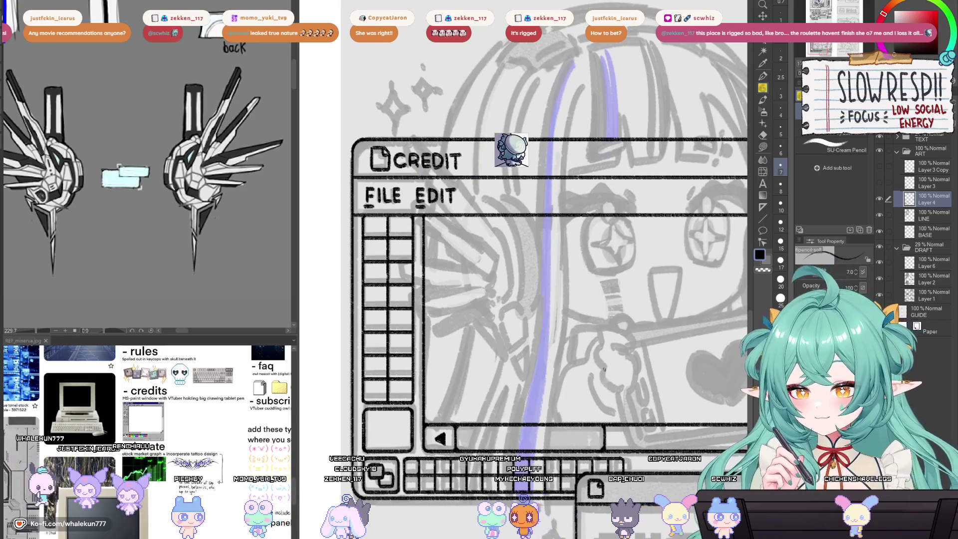
drag(603, 369, 612, 356)
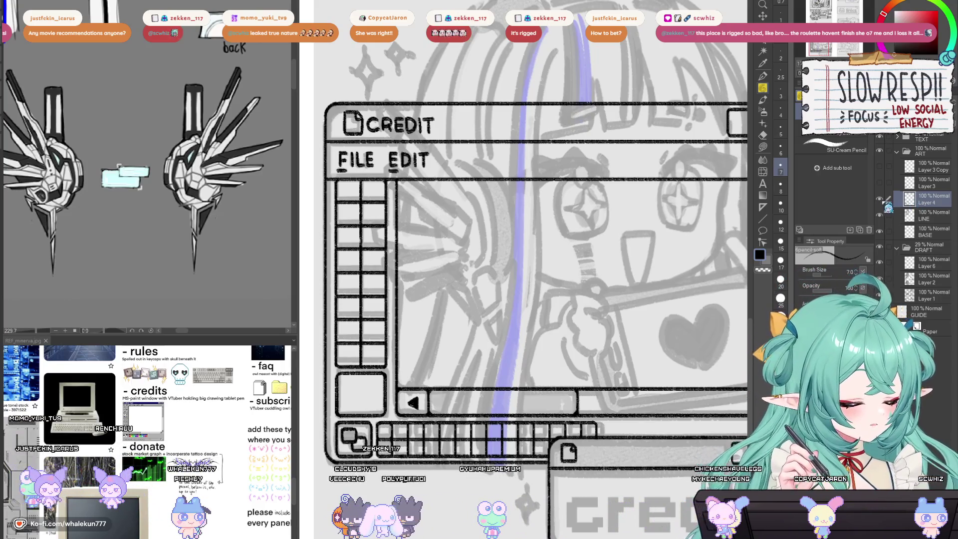
key(h)
key(h)
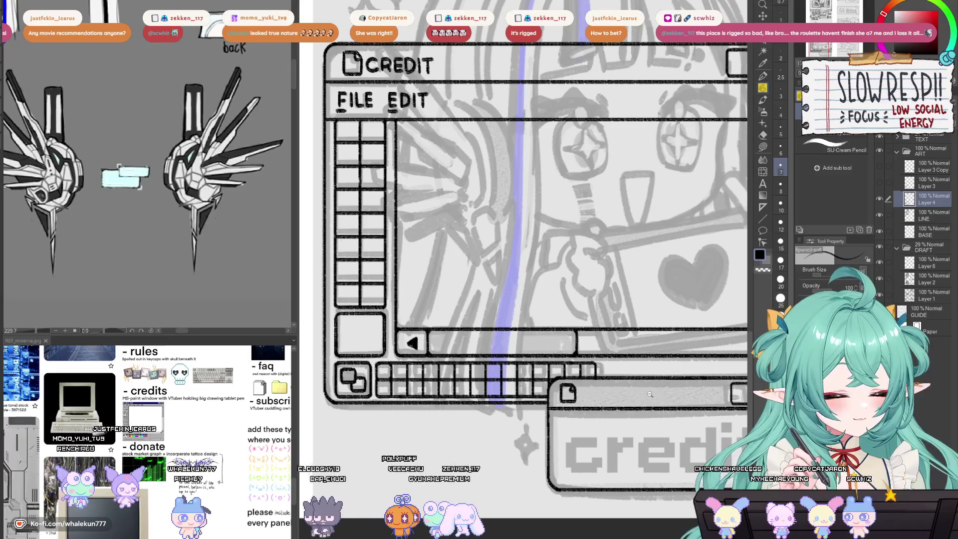
Step: Zoom in on the small credits window and ink the first diagonal of the close-button X
scroll(652, 395, down, 3)
scroll(642, 394, up, 3)
scroll(643, 395, up, 1)
scroll(628, 398, down, 2)
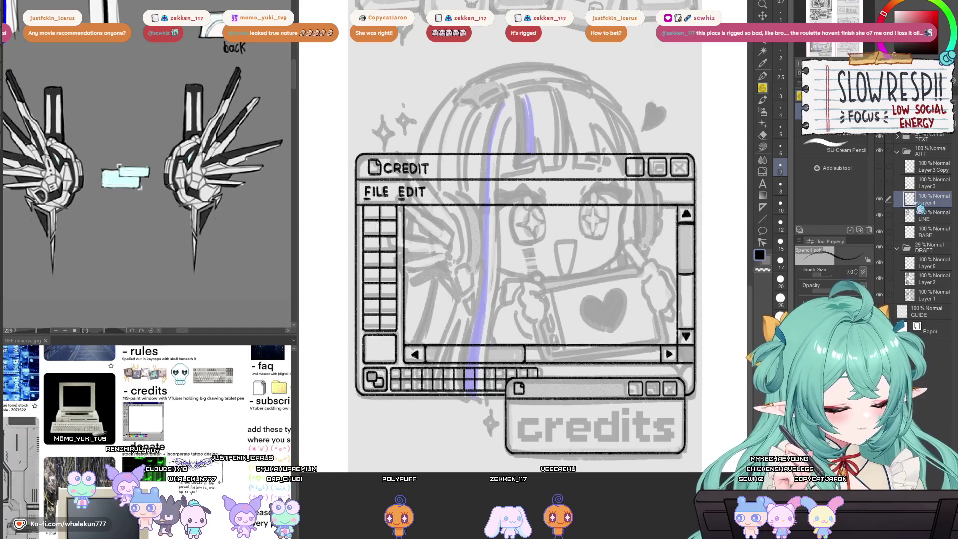
scroll(627, 353, up, 6)
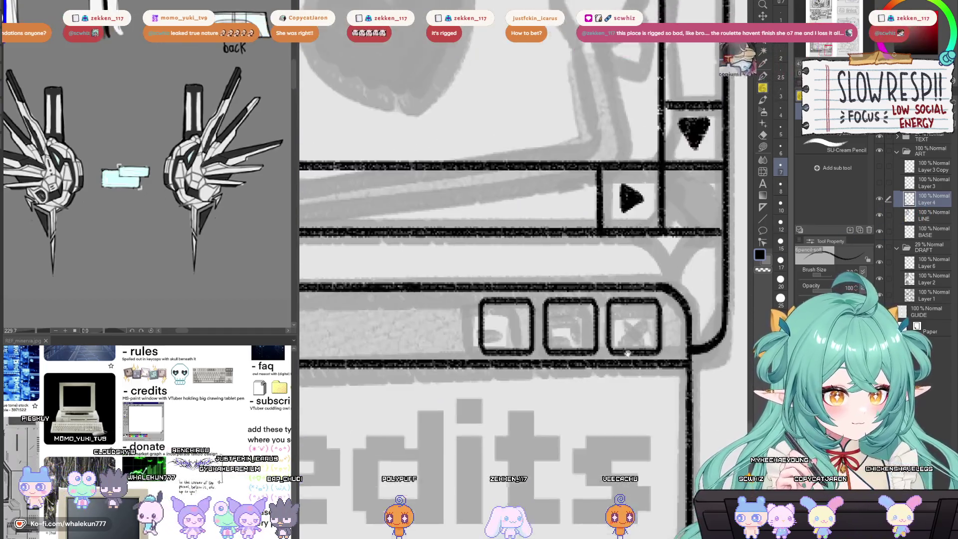
scroll(627, 352, up, 2)
mouse_move(616, 286)
mouse_down()
mouse_move(607, 297)
mouse_move(639, 259)
mouse_move(649, 301)
mouse_up()
key(ctrl+z)
key(ctrl+z)
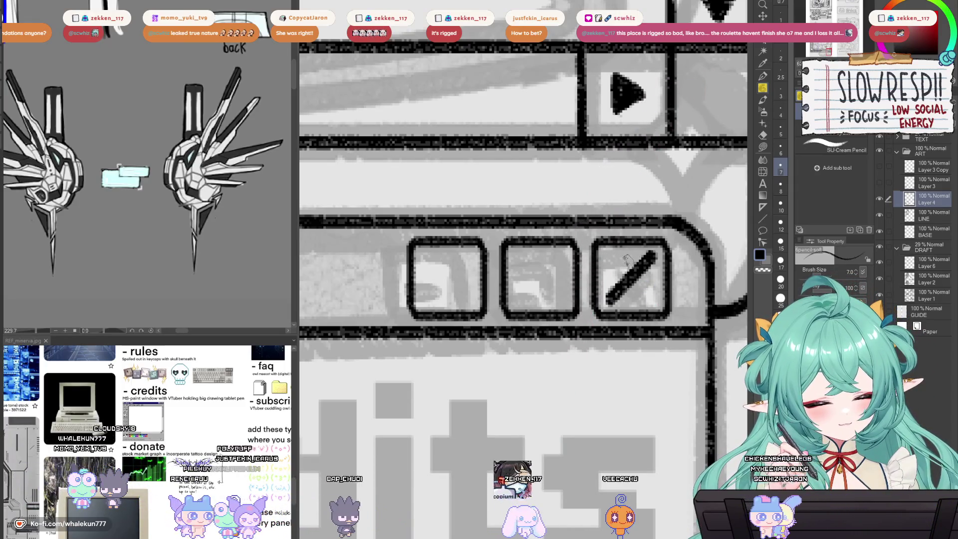
Step: Redraw the second diagonal until the X in the close button is complete
drag(606, 255, 649, 302)
key(ctrl+z)
drag(607, 256, 650, 302)
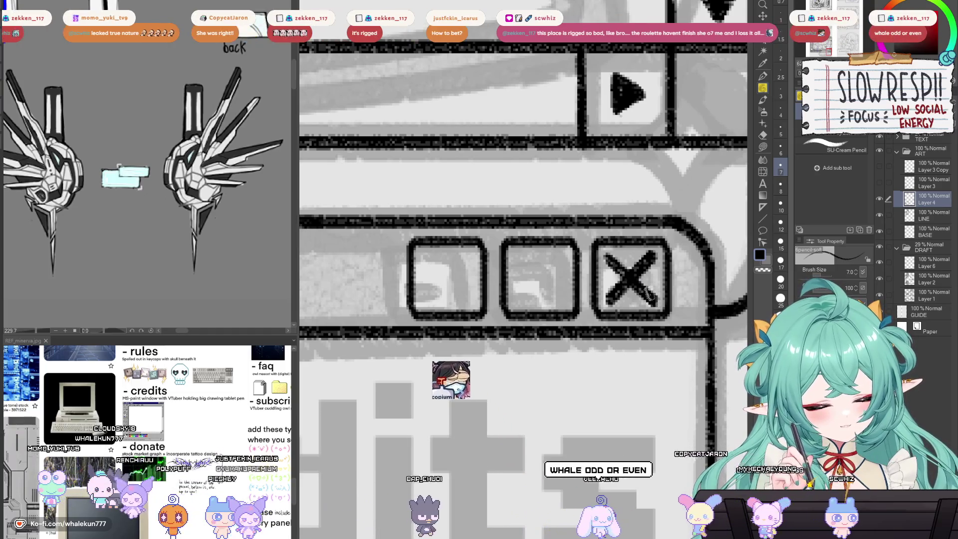
key(ctrl+z)
drag(607, 256, 650, 303)
drag(543, 287, 651, 305)
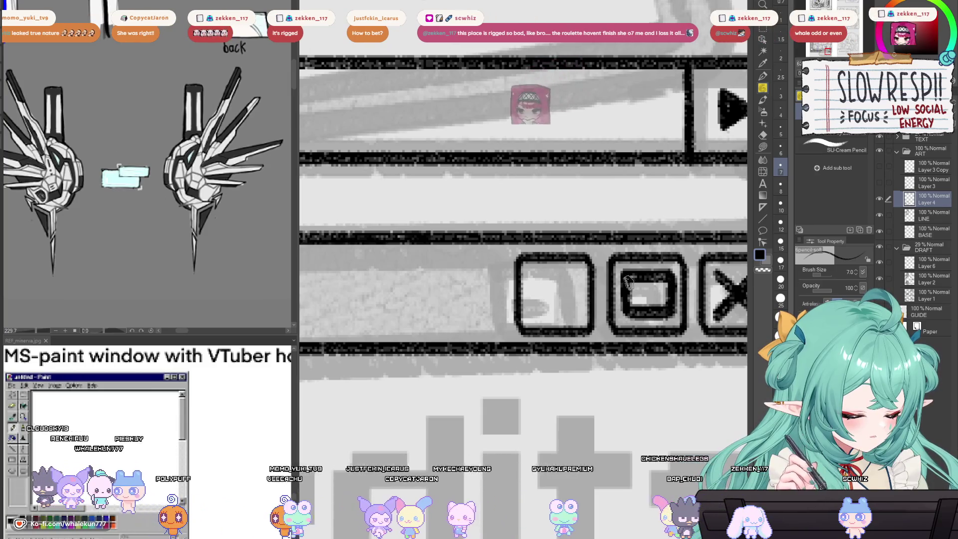
mouse_move(544, 305)
mouse_down()
mouse_move(626, 302)
mouse_move(608, 301)
mouse_up()
scroll(631, 300, down, 5)
scroll(618, 294, up, 4)
drag(605, 271, 603, 331)
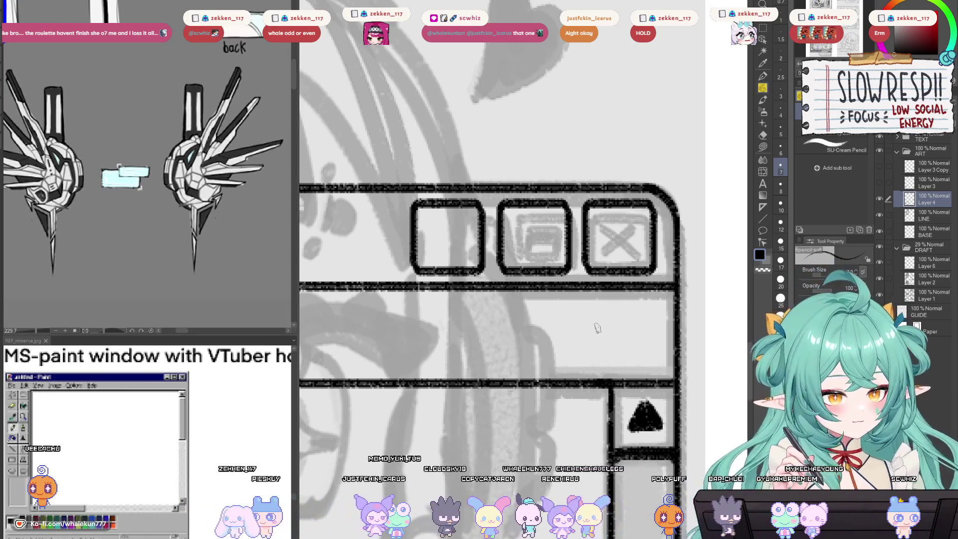
Step: Ink both diagonals of the X across the CREDIT window's close button
mouse_move(647, 215)
mouse_down()
mouse_move(614, 260)
mouse_move(548, 244)
mouse_move(573, 279)
mouse_up()
key(ctrl+z)
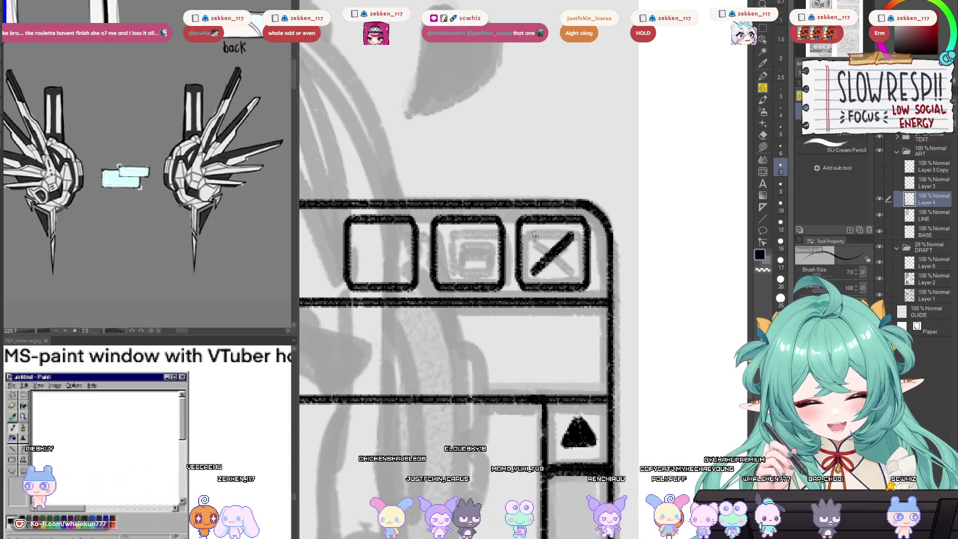
drag(533, 236, 574, 277)
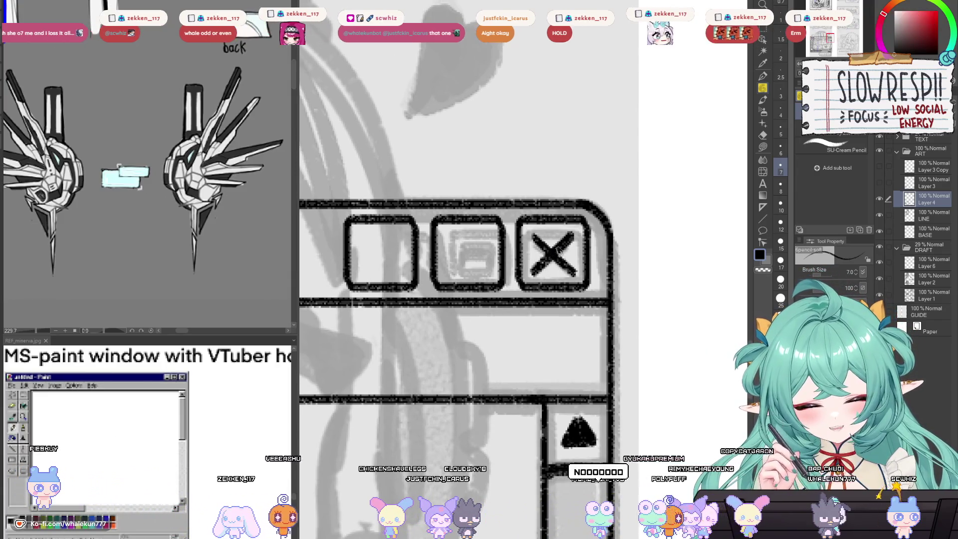
drag(546, 245, 561, 255)
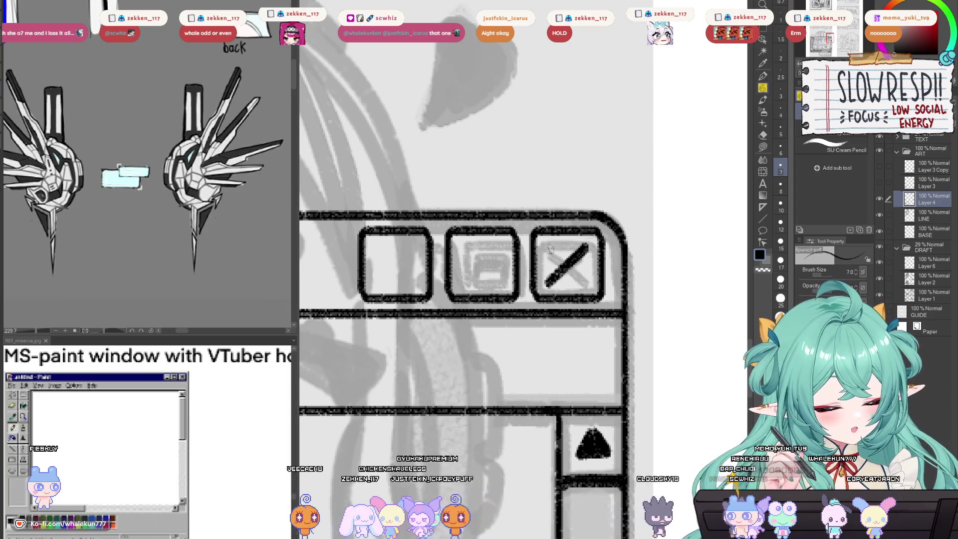
Step: Pan around the heart and window frame to review the three title-bar buttons
drag(570, 266, 657, 296)
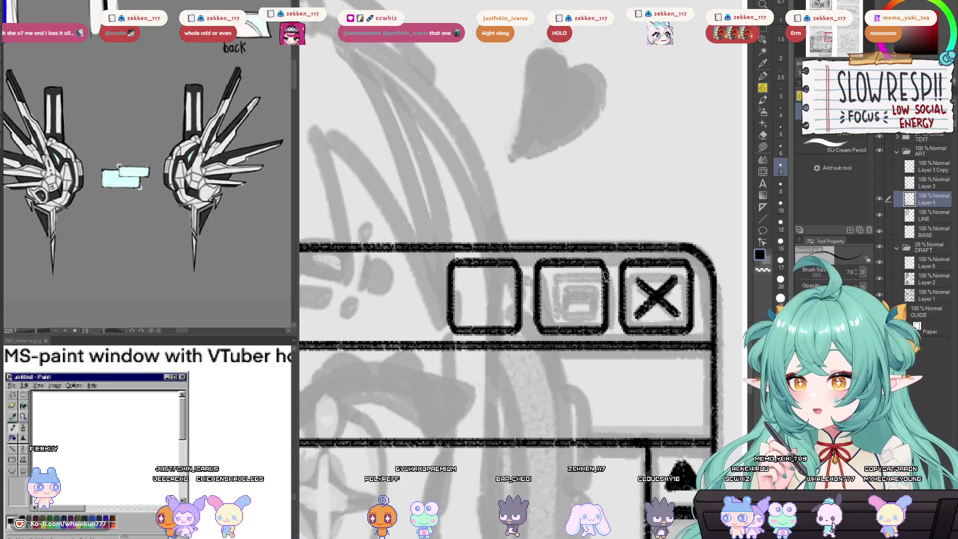
drag(604, 275, 600, 304)
drag(551, 441, 555, 415)
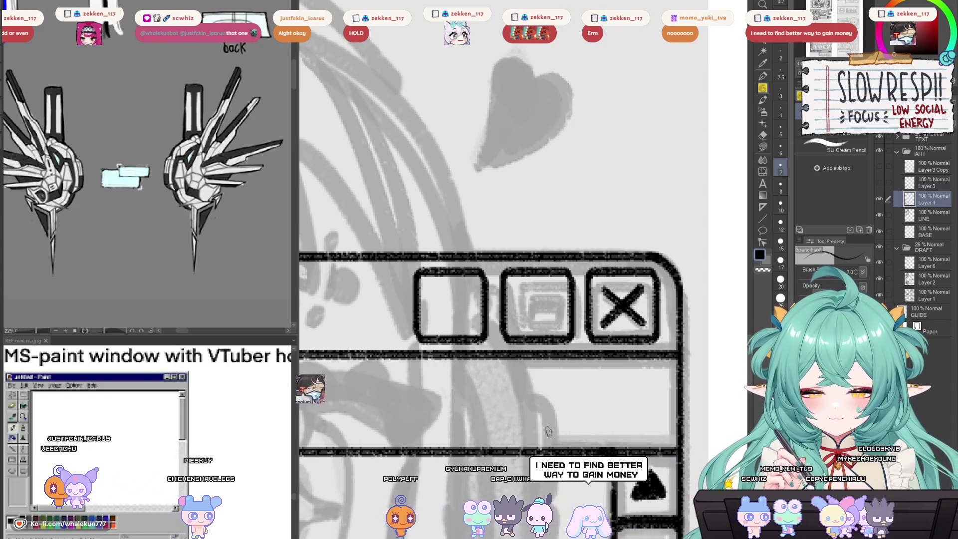
drag(549, 441, 557, 409)
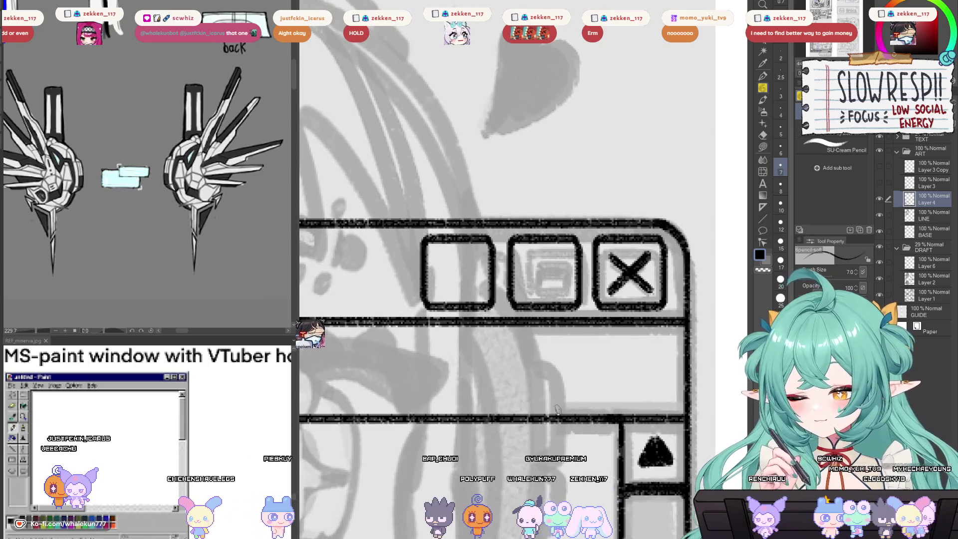
drag(558, 369, 570, 391)
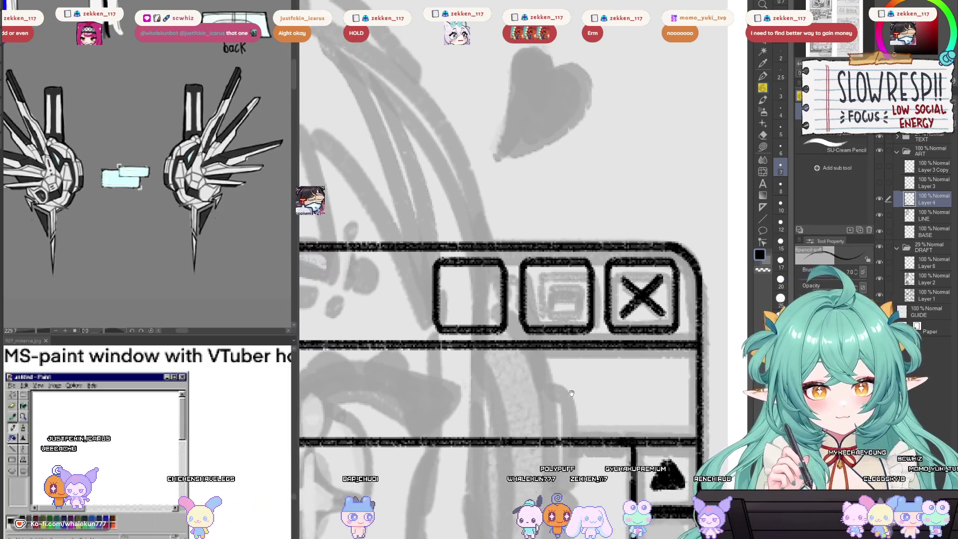
scroll(569, 394, up, 2)
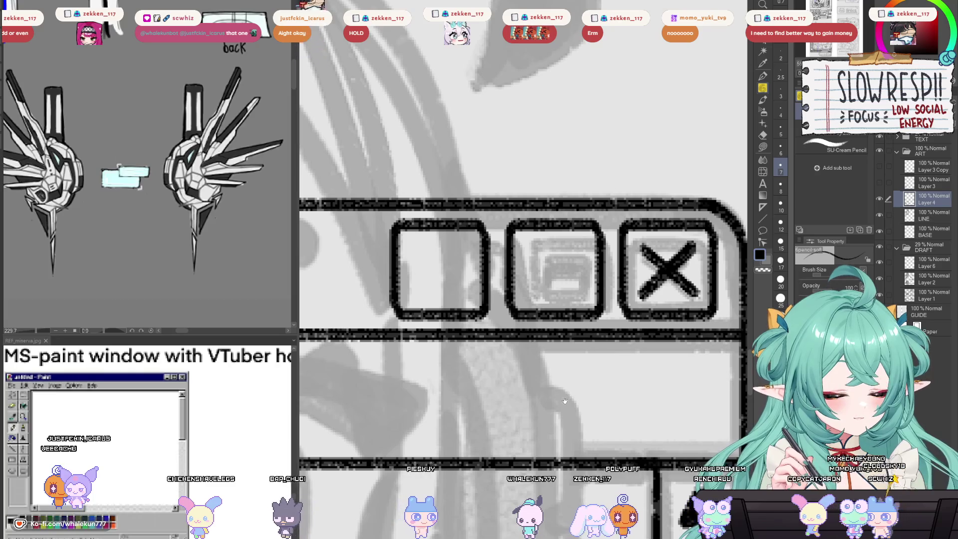
mouse_move(586, 358)
mouse_down()
mouse_move(568, 402)
mouse_move(609, 353)
mouse_move(617, 364)
mouse_move(629, 328)
mouse_up()
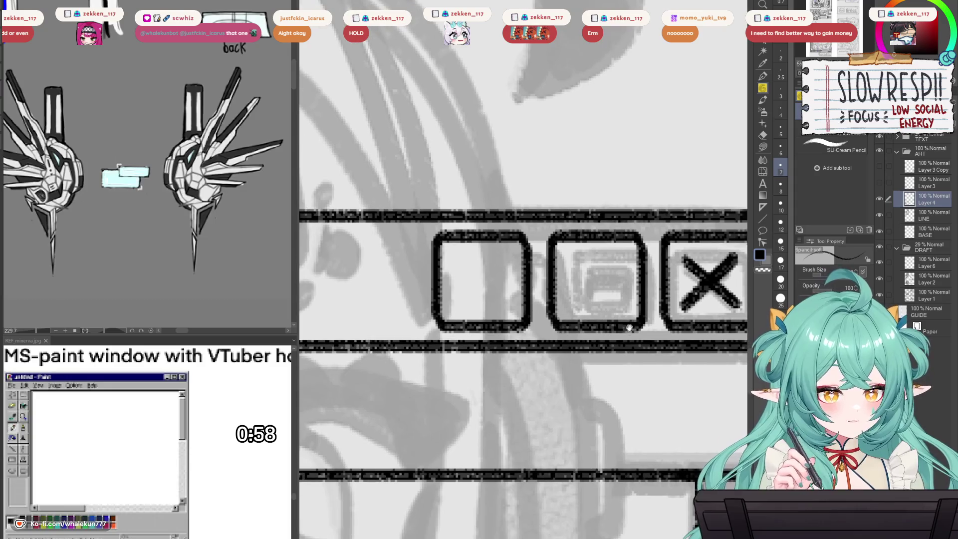
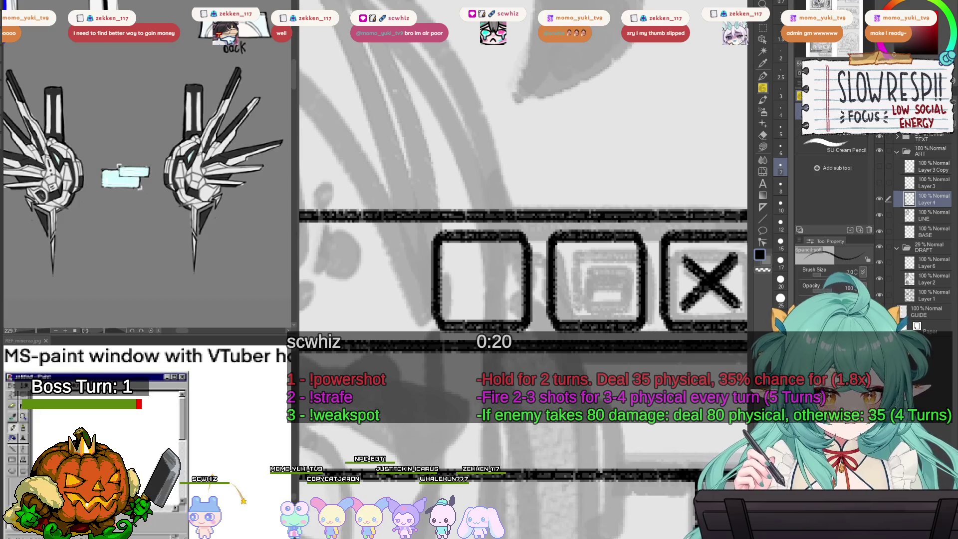
Step: Sketch the maximize rectangle in the second title-bar box, redrawing its sides until it fits
mouse_move(565, 284)
mouse_down()
mouse_move(627, 244)
mouse_move(628, 272)
mouse_up()
key(ctrl+z)
mouse_move(627, 220)
mouse_down()
mouse_move(630, 271)
mouse_move(628, 240)
mouse_move(634, 269)
mouse_move(691, 274)
mouse_move(692, 217)
mouse_move(693, 272)
mouse_up()
key(ctrl+z)
key(ctrl+z)
drag(691, 220, 693, 273)
drag(628, 219, 691, 218)
key(ctrl+z)
mouse_move(630, 228)
mouse_down()
mouse_move(687, 227)
mouse_move(691, 245)
mouse_move(647, 234)
mouse_move(692, 224)
mouse_up()
Step: Draw the minimize line in the first title-bar box
scroll(569, 269, left, 2)
drag(552, 267, 609, 267)
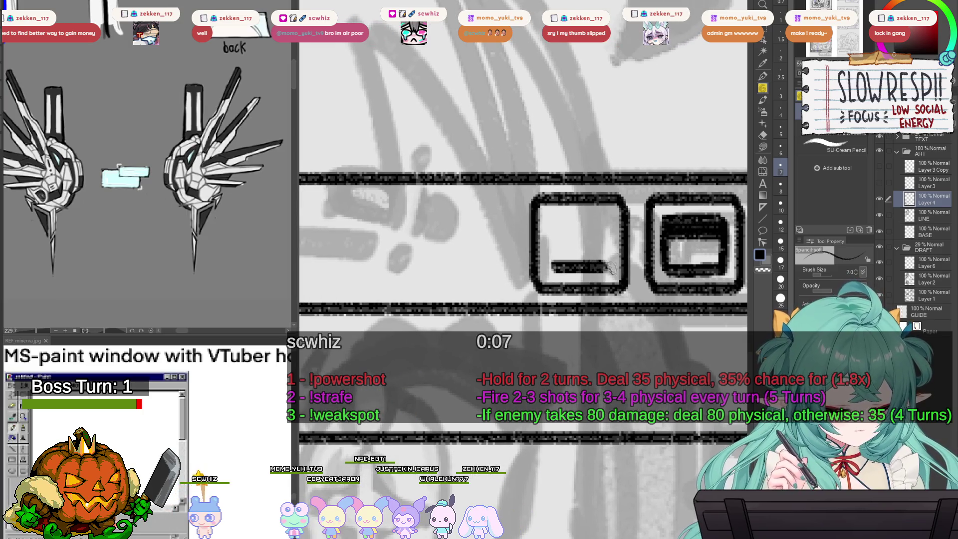
scroll(615, 263, down, 1)
scroll(614, 263, down, 6)
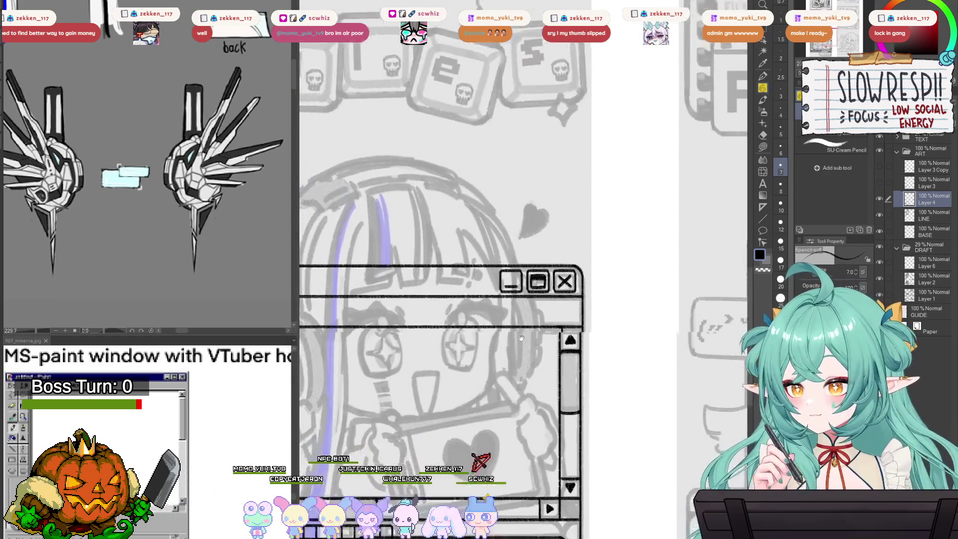
Step: Review the CREDIT window frame, make Layer 4 active again and clear the selection
scroll(627, 283, up, 1)
scroll(628, 283, up, 3)
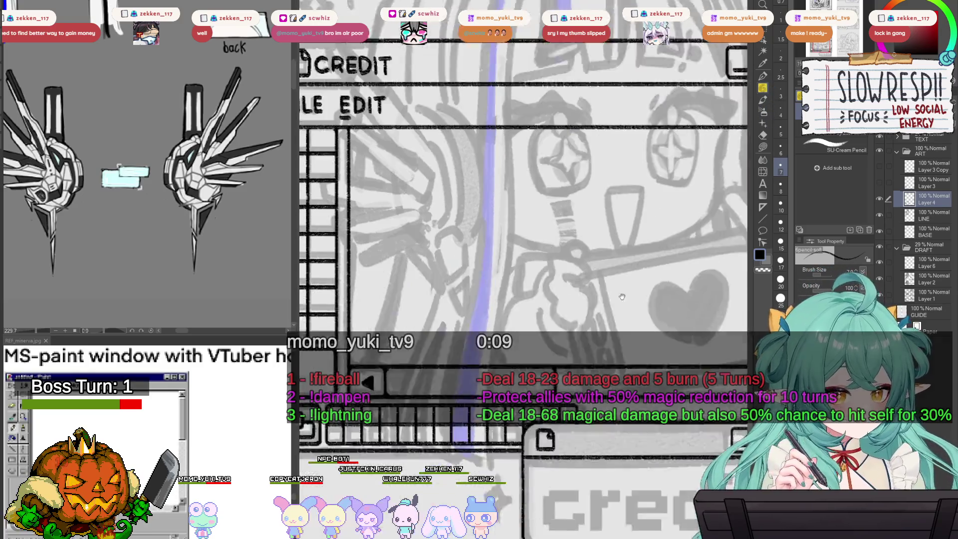
drag(599, 299, 699, 165)
scroll(567, 291, down, 5)
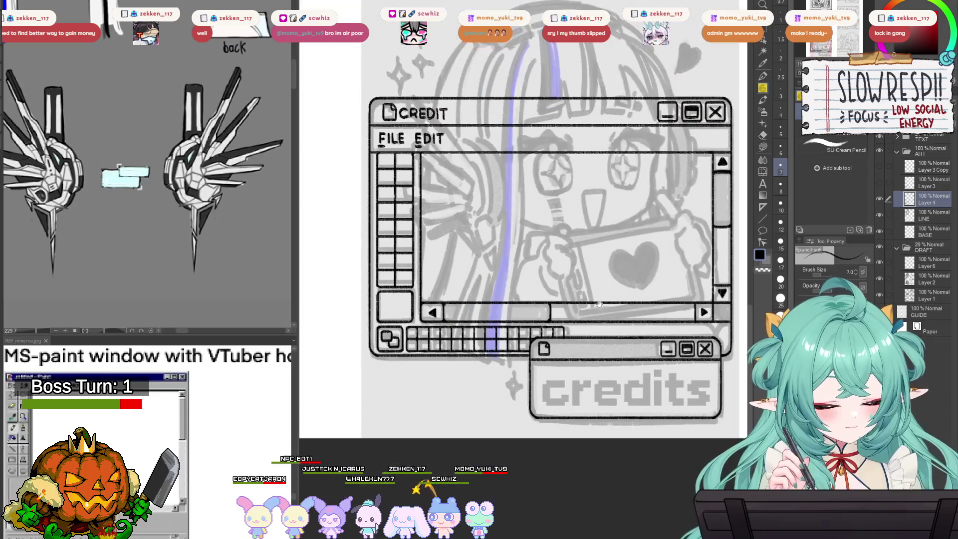
scroll(568, 292, down, 5)
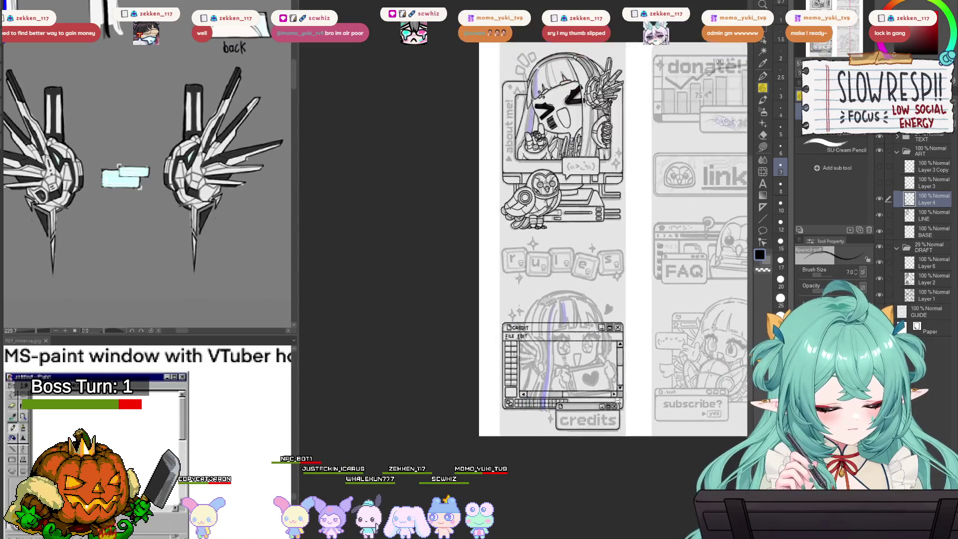
click(925, 311)
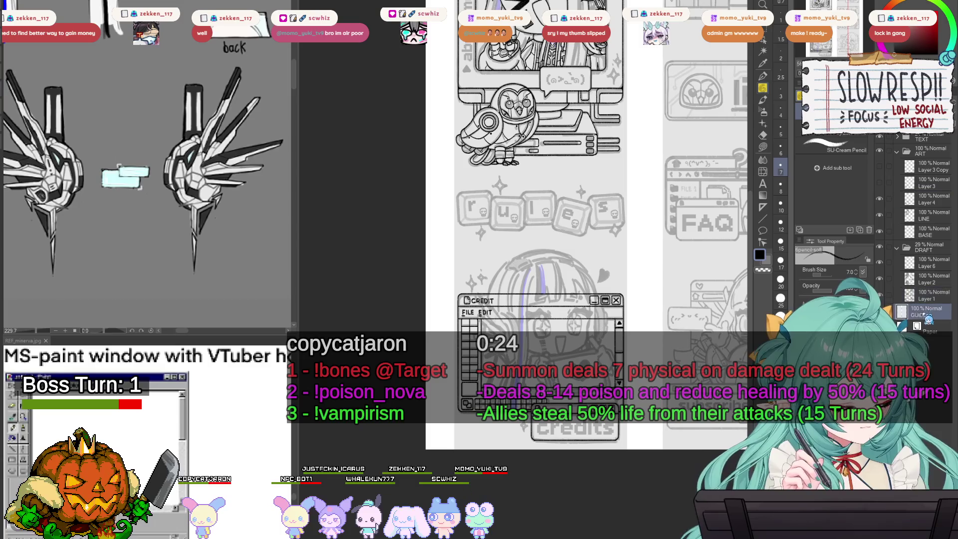
key(w)
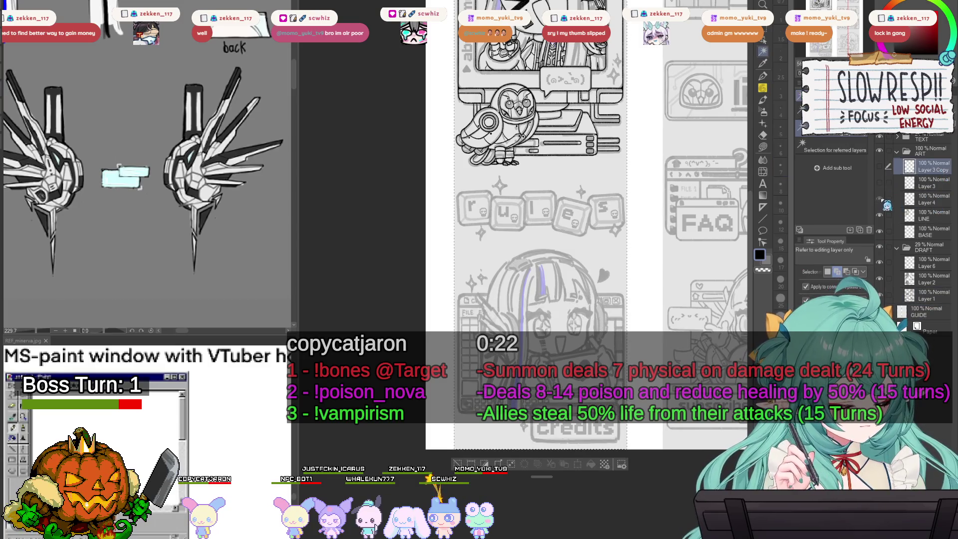
click(928, 199)
key(ctrl+d)
Step: Add a new Layer 5 for line art above the 49%-opacity Layer 4
drag(702, 417, 627, 470)
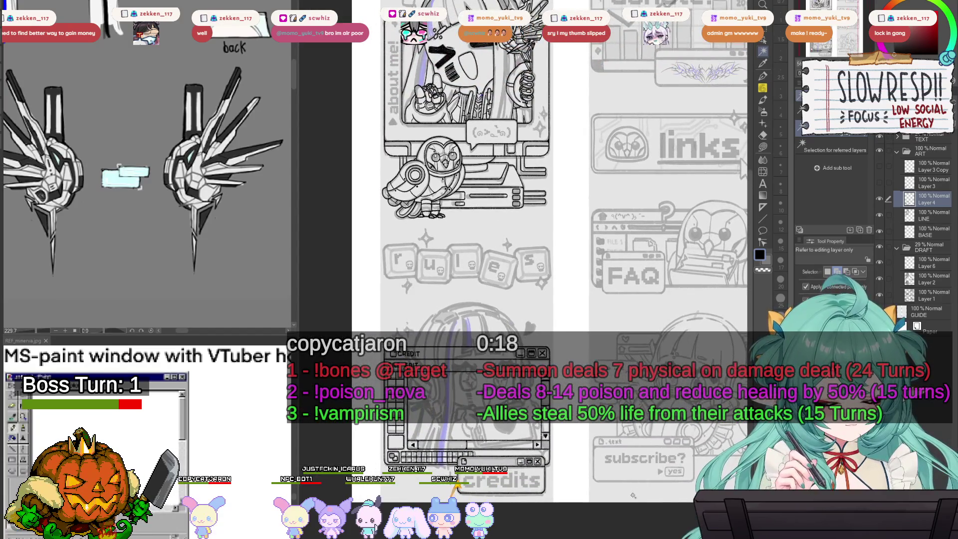
scroll(653, 445, down, 3)
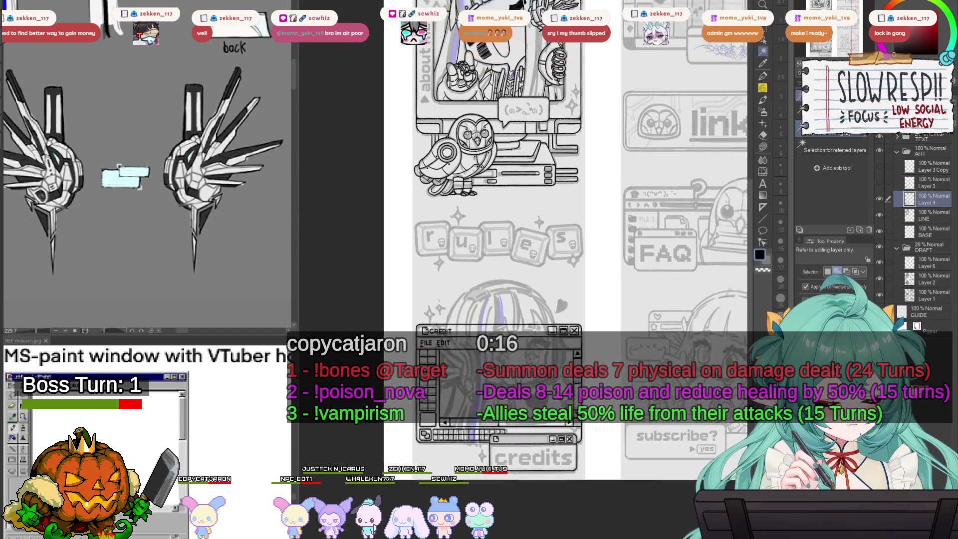
scroll(652, 446, up, 4)
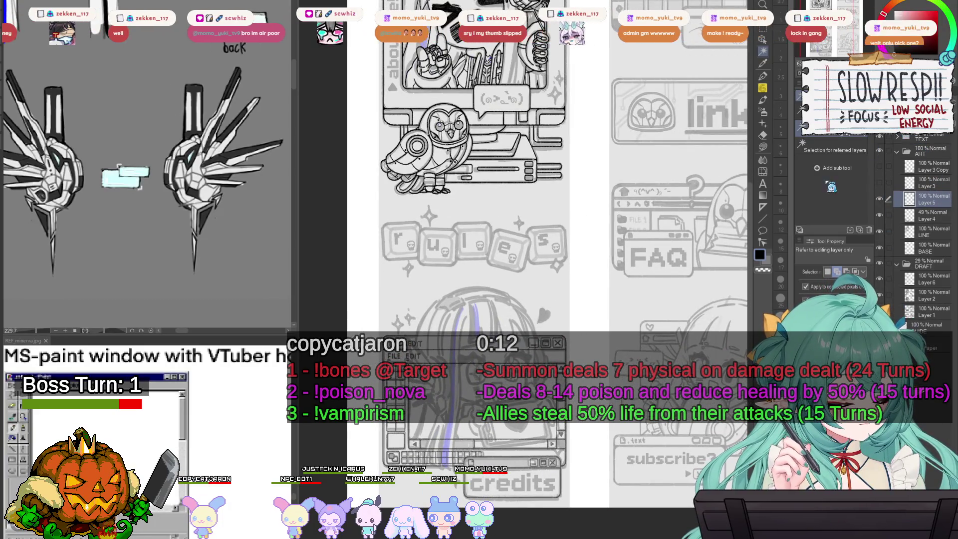
key(h)
scroll(464, 246, up, 3)
scroll(464, 246, up, 5)
Step: Frame the chibi's eyes and switch to the SU-Cream Pencil, undoing a test stroke
key(h)
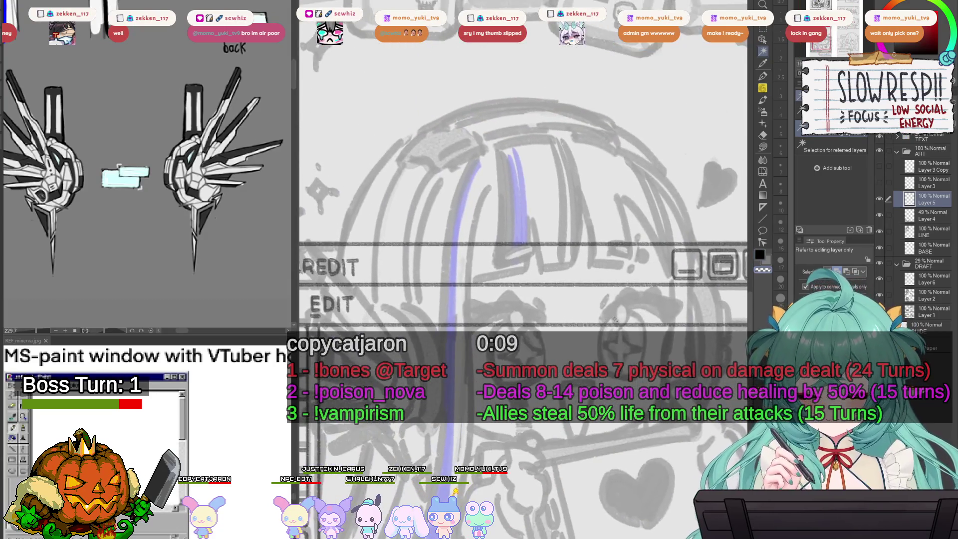
mouse_move(615, 319)
mouse_down()
mouse_move(605, 335)
mouse_move(639, 315)
mouse_move(608, 391)
mouse_move(611, 372)
mouse_up()
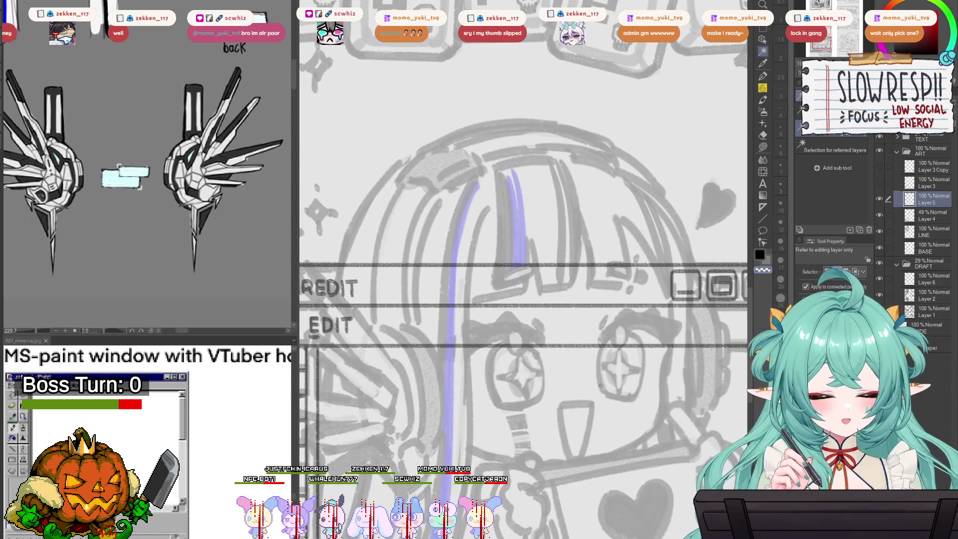
drag(597, 389, 632, 266)
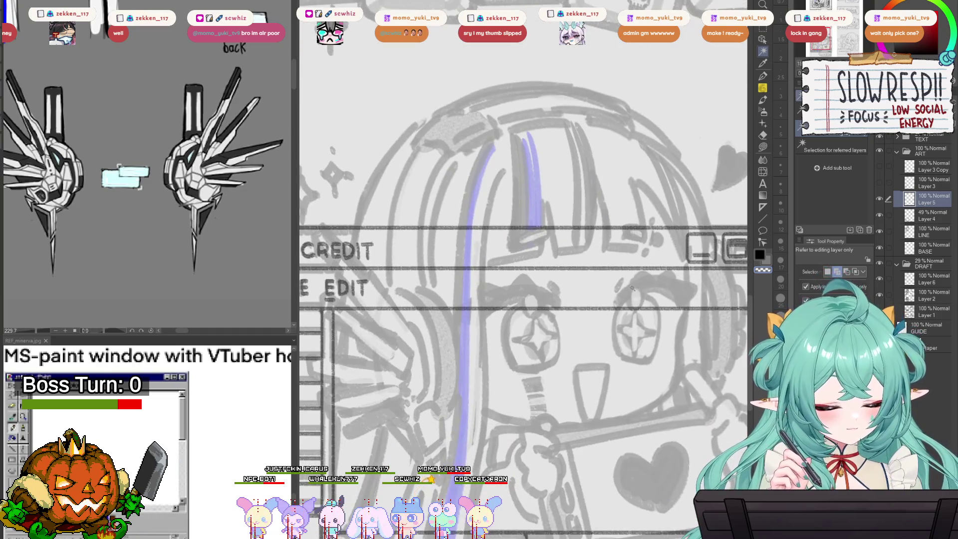
click(628, 292)
key(ctrl+d)
key(p)
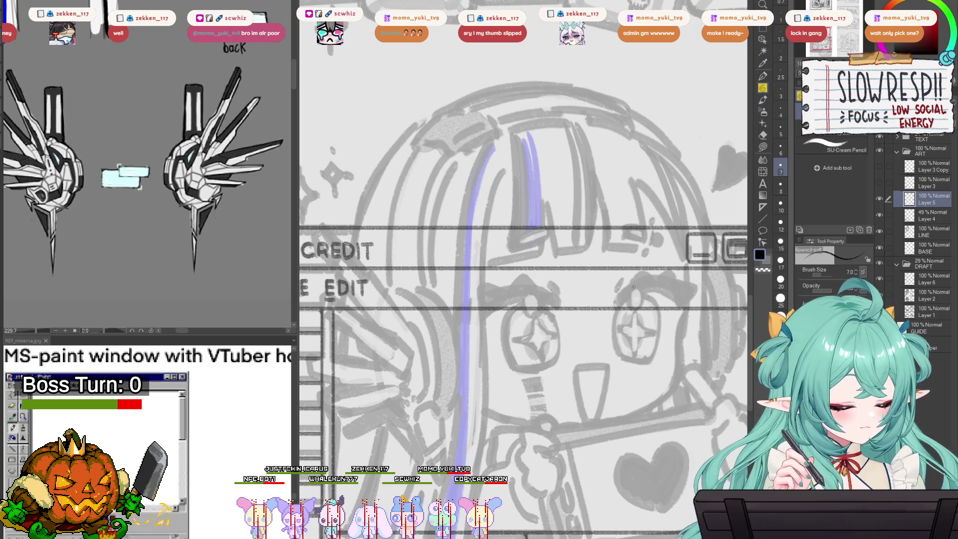
mouse_move(632, 285)
mouse_down()
mouse_move(610, 312)
mouse_move(662, 288)
mouse_up()
key(ctrl+z)
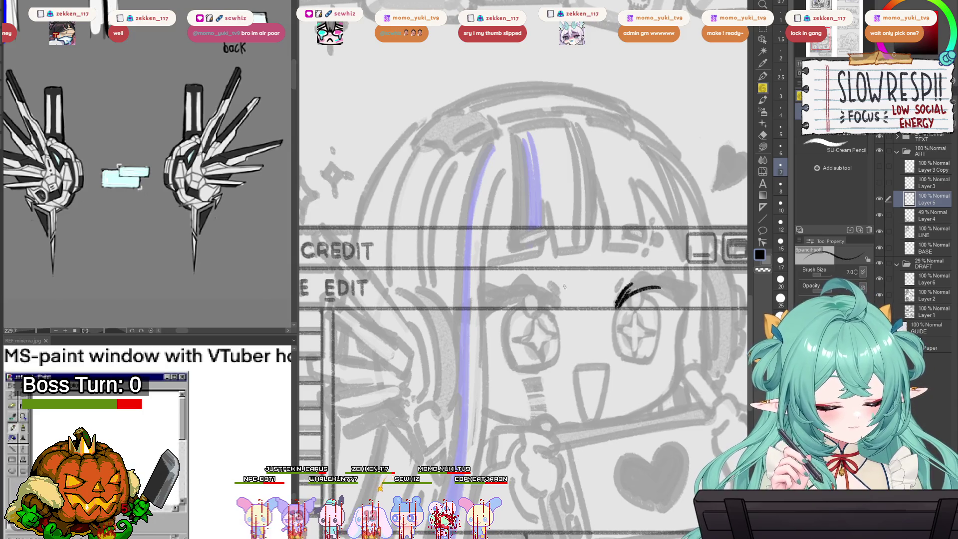
Step: Widen the canvas and ink a bold curved eyelid line over the right eye, mirroring to check
drag(297, 309, 175, 310)
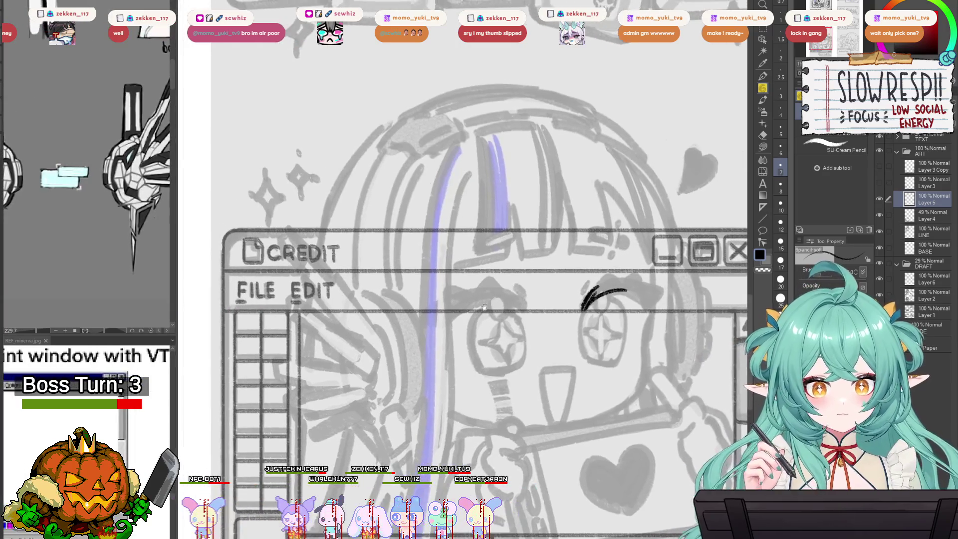
scroll(585, 304, down, 2)
key(h)
key(h)
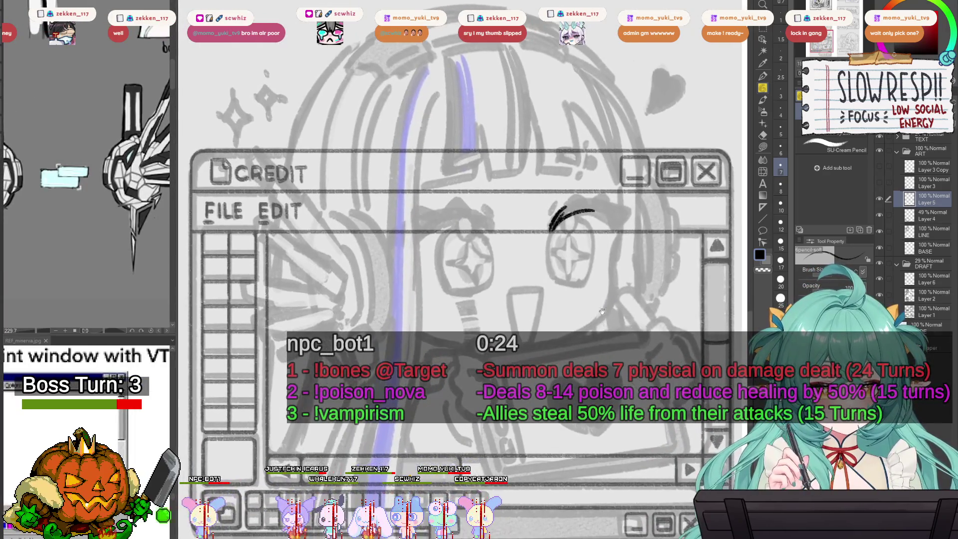
scroll(578, 324, up, 3)
key(h)
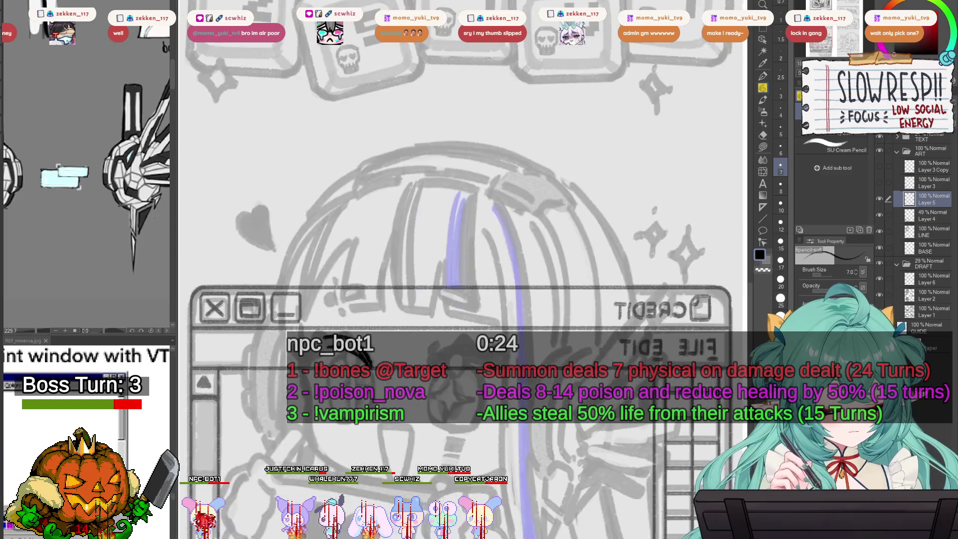
scroll(549, 309, up, 3)
mouse_move(480, 280)
mouse_down()
mouse_move(545, 264)
mouse_move(493, 279)
mouse_move(532, 271)
mouse_up()
key(ctrl+z)
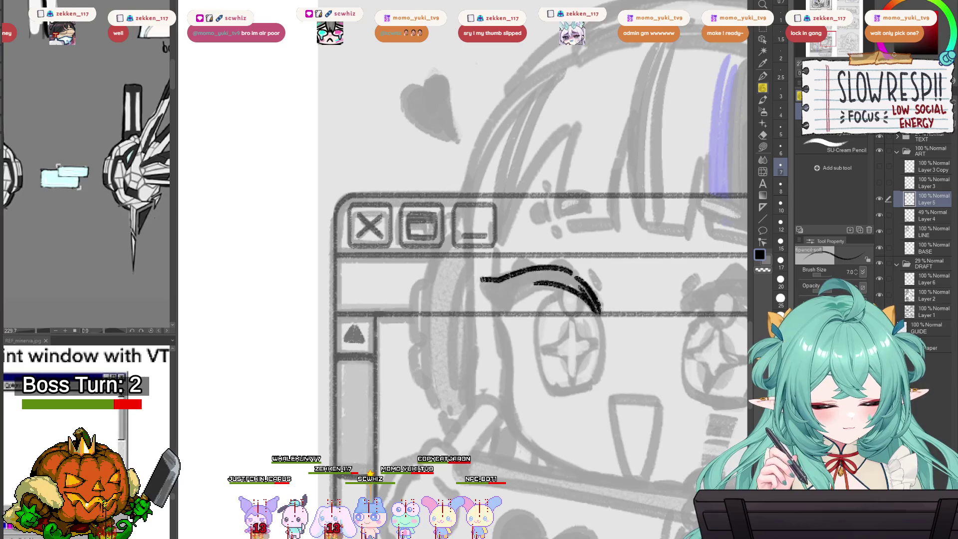
mouse_move(482, 282)
mouse_down()
mouse_move(478, 292)
mouse_move(504, 315)
mouse_move(524, 290)
mouse_move(556, 284)
mouse_move(538, 255)
mouse_move(556, 257)
mouse_up()
key(h)
mouse_move(511, 279)
mouse_down()
mouse_move(578, 265)
mouse_move(559, 265)
mouse_move(592, 289)
mouse_move(580, 268)
mouse_move(569, 282)
mouse_up()
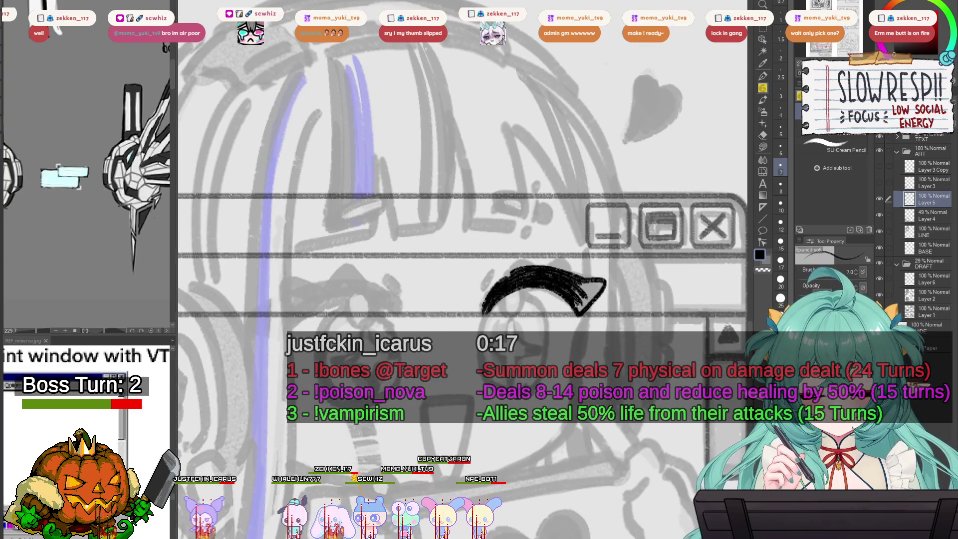
mouse_move(573, 316)
mouse_down()
mouse_move(578, 302)
mouse_move(570, 321)
mouse_up()
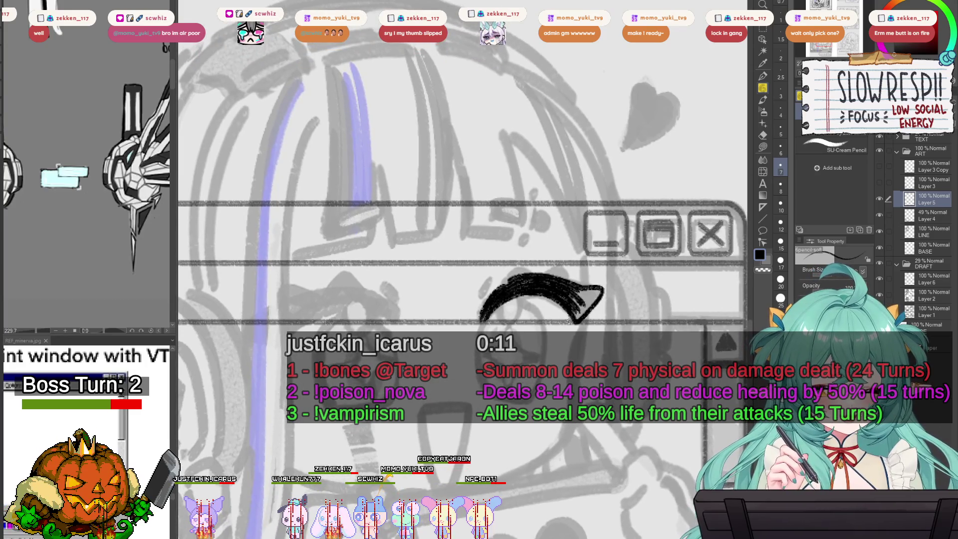
Step: Check the eye's oval outline and highlight by mirroring and panning, then move toward the other eye
key(h)
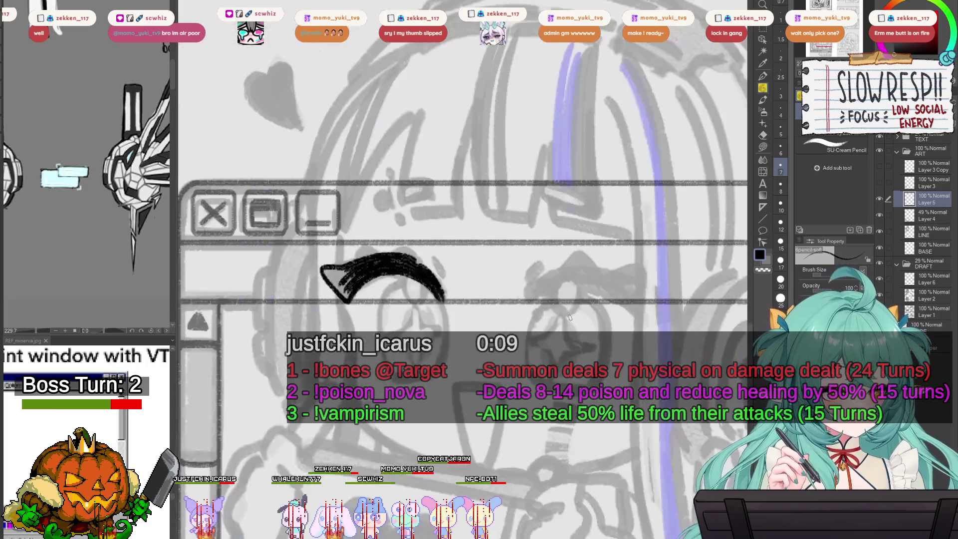
key(h)
drag(570, 320, 573, 318)
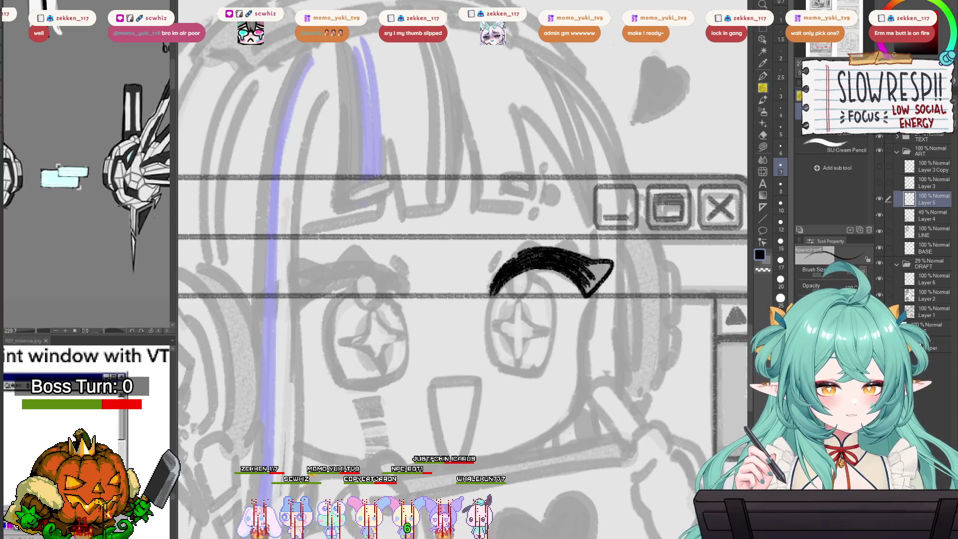
key(h)
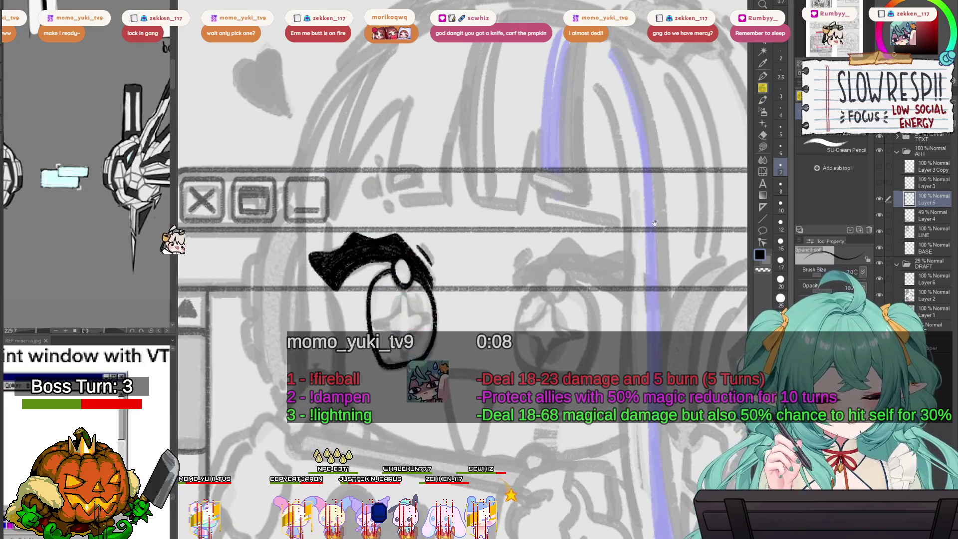
key(h)
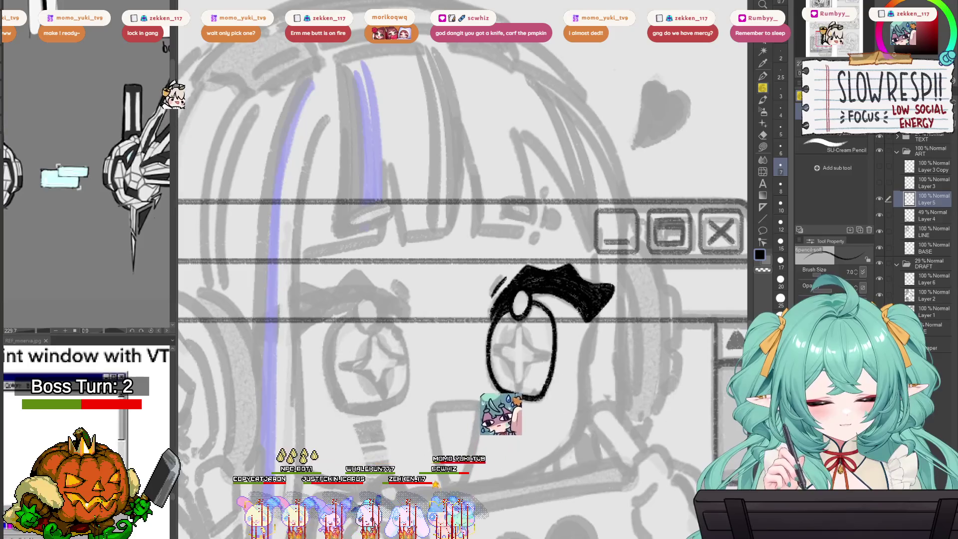
key(h)
drag(522, 289, 593, 278)
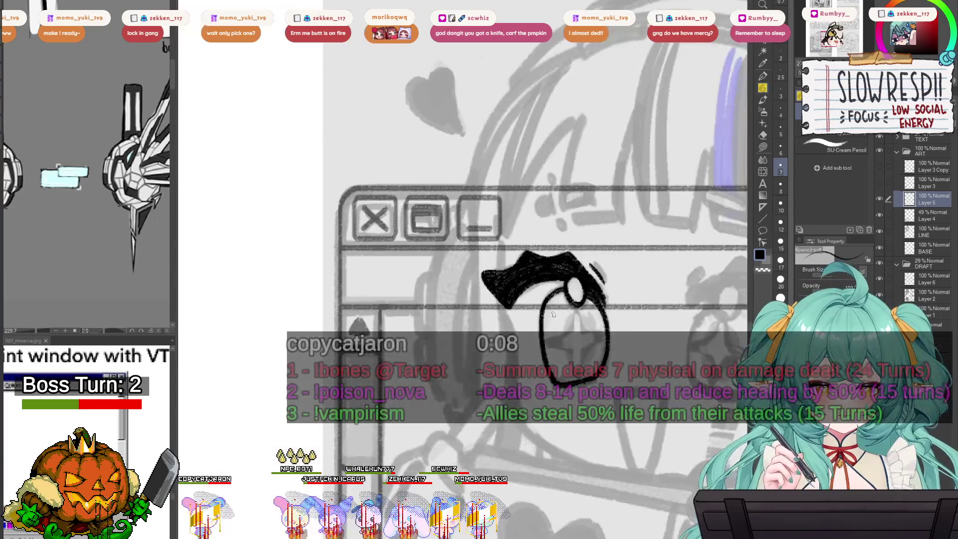
drag(567, 321, 582, 308)
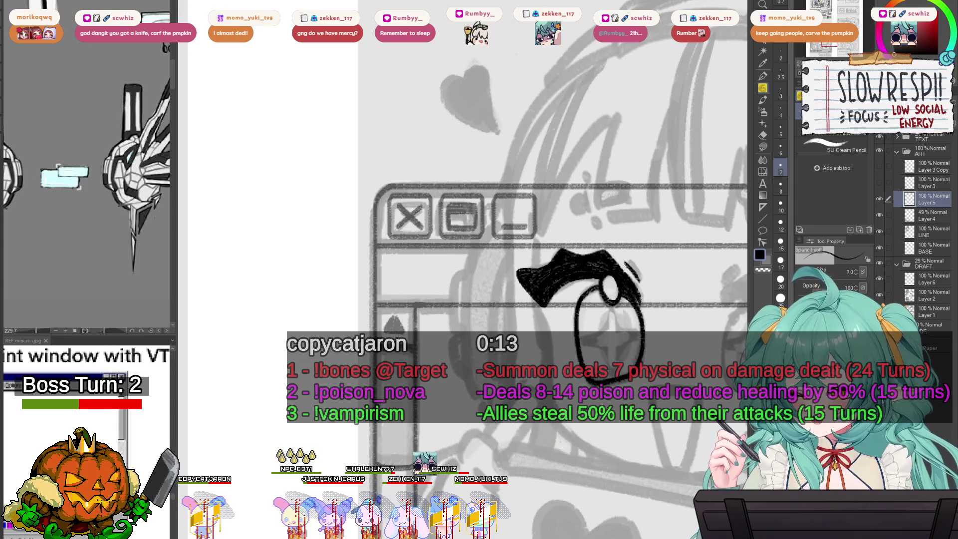
mouse_move(719, 379)
mouse_down()
mouse_move(637, 378)
mouse_move(599, 308)
mouse_move(772, 307)
mouse_move(597, 312)
mouse_move(472, 329)
mouse_move(644, 351)
mouse_move(420, 337)
mouse_up()
drag(586, 343, 646, 338)
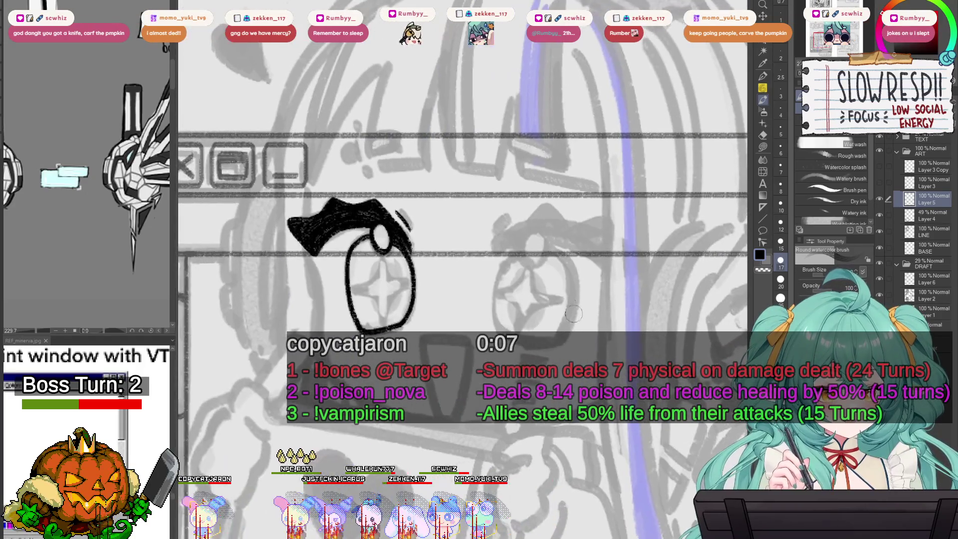
Step: Switch back to the pencil and ink the upper eyelid line over the other eye
click(762, 88)
drag(498, 252, 541, 220)
key(ctrl+z)
key(ctrl+z)
drag(489, 251, 541, 220)
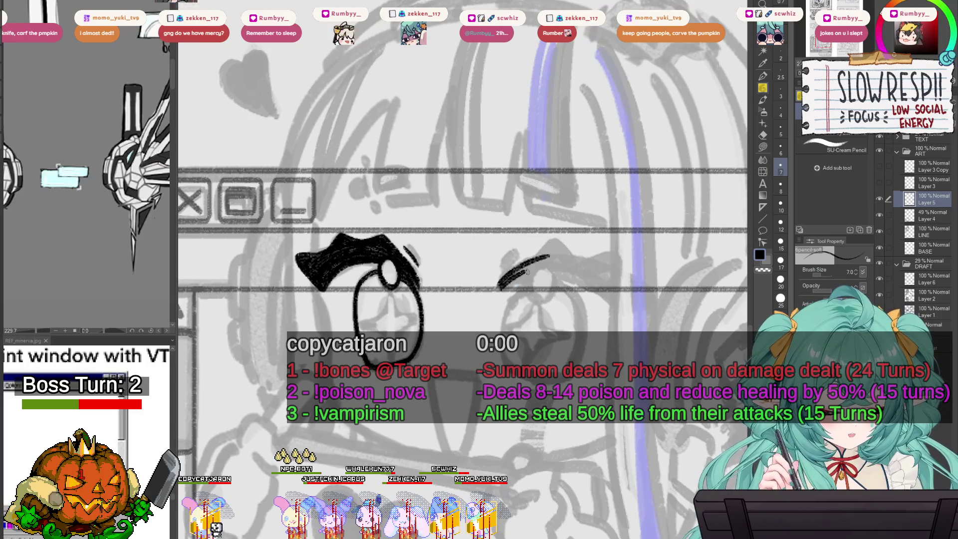
Step: Ink a thick curved brow above the right eye, redrawing and mirroring the view to check it
mouse_move(518, 273)
mouse_down()
mouse_move(511, 285)
mouse_move(573, 269)
mouse_up()
key(ctrl+z)
key(ctrl+z)
mouse_move(503, 289)
mouse_down()
mouse_move(571, 269)
mouse_move(509, 324)
mouse_up()
key(h)
key(ctrl+z)
drag(574, 284, 509, 323)
key(ctrl+z)
drag(571, 282, 509, 323)
key(h)
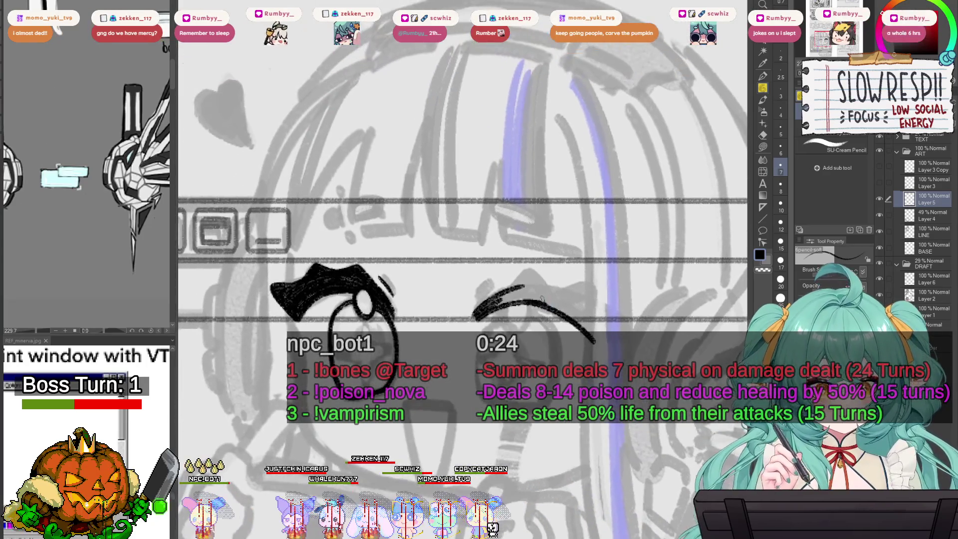
key(h)
mouse_move(428, 295)
mouse_down()
mouse_move(583, 315)
mouse_move(560, 344)
mouse_up()
key(h)
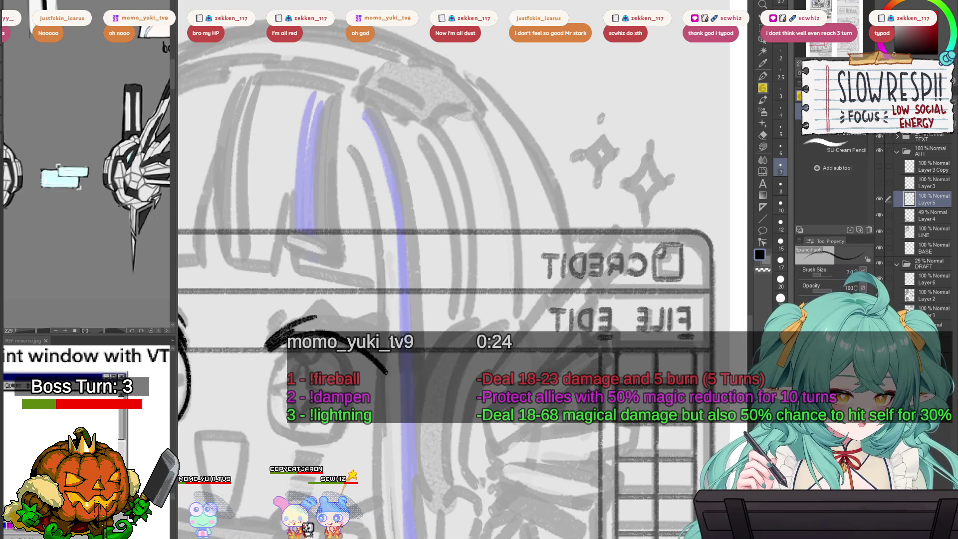
Step: Redraw the eyebrow longer so it curls down at the end, with heavier black
mouse_move(717, 132)
mouse_down()
mouse_move(574, 259)
mouse_move(630, 235)
mouse_up()
key(h)
mouse_move(713, 244)
mouse_down()
mouse_move(664, 222)
mouse_move(583, 250)
mouse_up()
key(ctrl+z)
mouse_move(651, 222)
mouse_down()
mouse_move(576, 252)
mouse_move(574, 272)
mouse_move(581, 257)
mouse_move(608, 269)
mouse_move(629, 245)
mouse_move(624, 237)
mouse_move(684, 230)
mouse_move(668, 234)
mouse_move(696, 242)
mouse_up()
key(h)
Step: Zoom out to review the whole page, then zoom back in on the brows
ctrl+alt+click(582, 302)
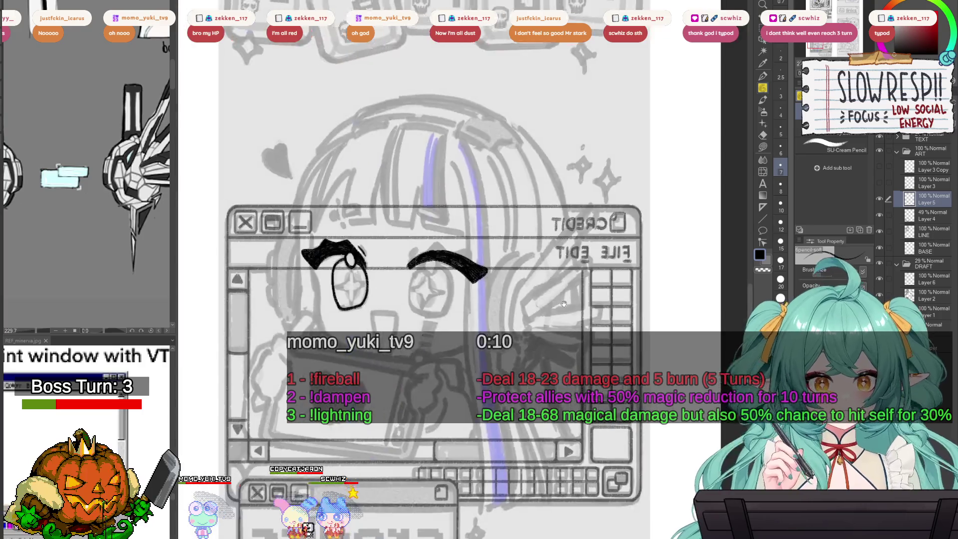
mouse_move(582, 301)
mouse_down()
mouse_move(599, 330)
mouse_move(586, 350)
mouse_move(545, 366)
mouse_up()
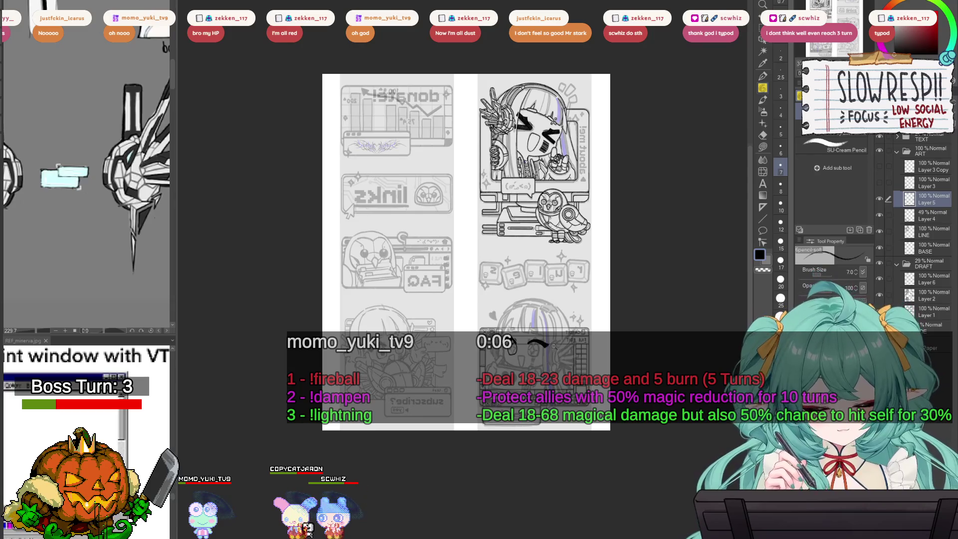
key(h)
drag(374, 352, 434, 344)
mouse_move(349, 294)
mouse_down()
mouse_move(380, 272)
mouse_move(484, 240)
mouse_up()
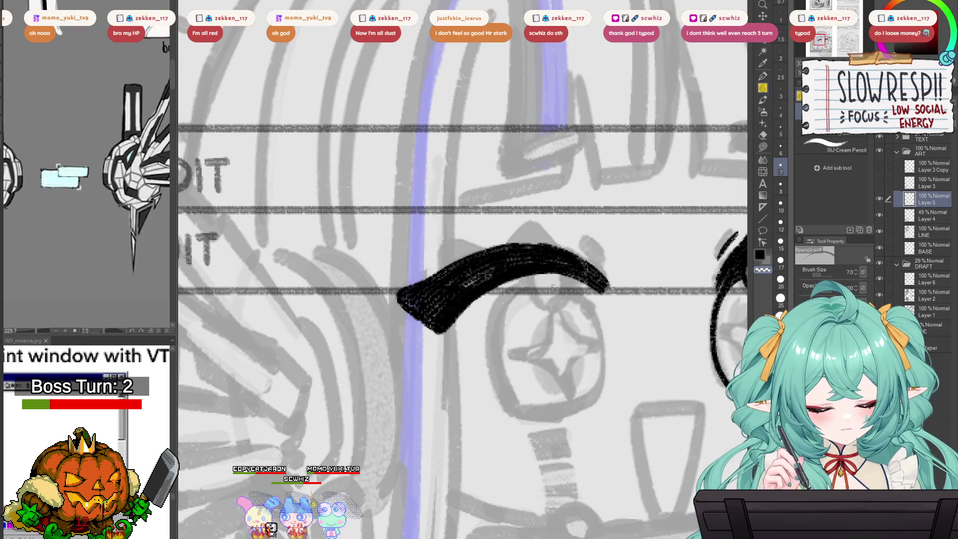
Step: Thicken the second brow's peak and redraw its upper-right edge in solid black
mouse_move(502, 289)
mouse_down()
mouse_move(480, 332)
mouse_move(521, 339)
mouse_move(506, 351)
mouse_move(507, 382)
mouse_up()
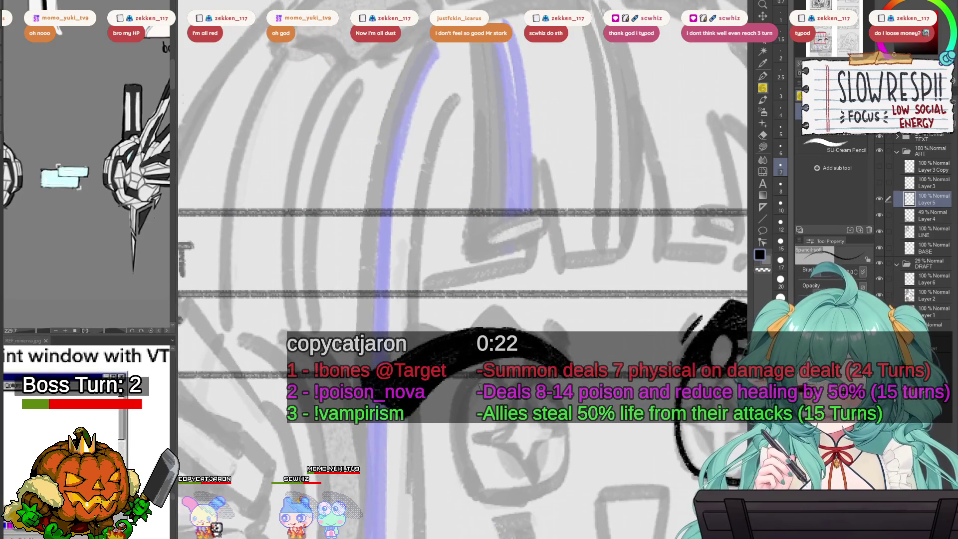
mouse_move(578, 382)
mouse_down()
mouse_move(519, 358)
mouse_move(559, 344)
mouse_up()
key(h)
mouse_move(449, 260)
mouse_down()
mouse_move(432, 249)
mouse_move(459, 220)
mouse_move(492, 249)
mouse_move(462, 221)
mouse_move(473, 228)
mouse_up()
key(h)
mouse_move(568, 275)
mouse_down()
mouse_move(611, 310)
mouse_move(587, 279)
mouse_move(619, 270)
mouse_move(629, 300)
mouse_up()
key(ctrl+z)
mouse_move(568, 282)
mouse_down()
mouse_move(624, 269)
mouse_move(638, 309)
mouse_up()
mouse_move(618, 274)
mouse_down()
mouse_move(604, 289)
mouse_move(627, 294)
mouse_up()
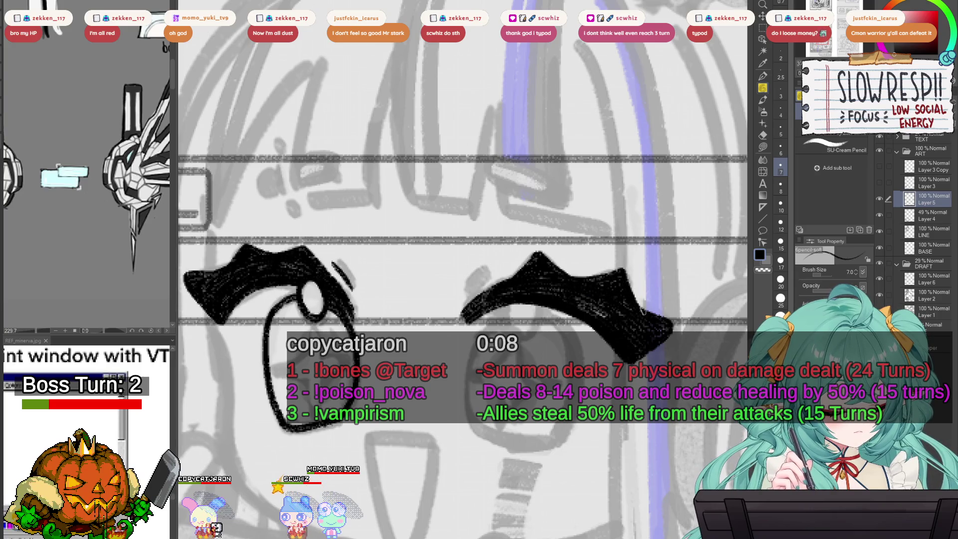
Step: Add light hatching at the brow's end and mirror the view to compare both brows
scroll(638, 308, down, 3)
scroll(548, 270, up, 2)
drag(565, 272, 574, 256)
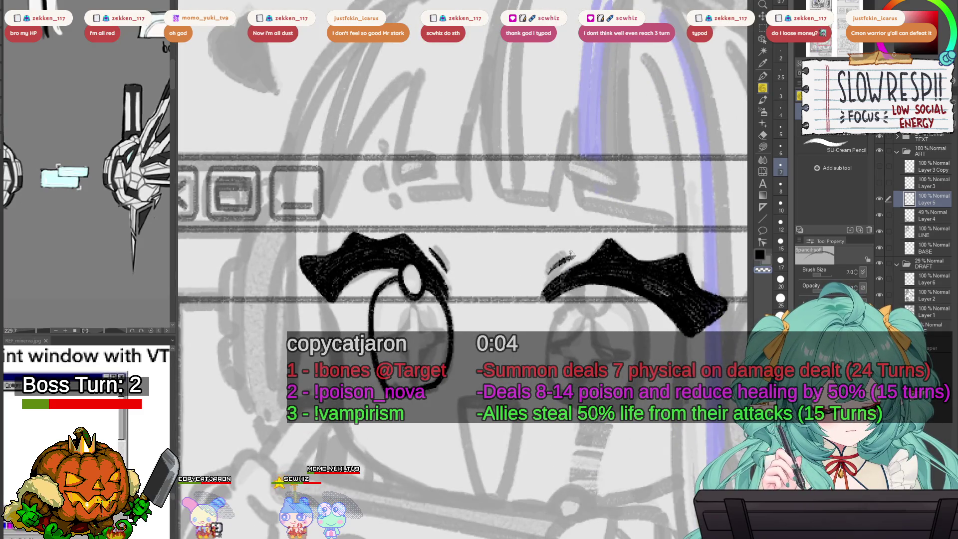
scroll(587, 248, down, 1)
key(h)
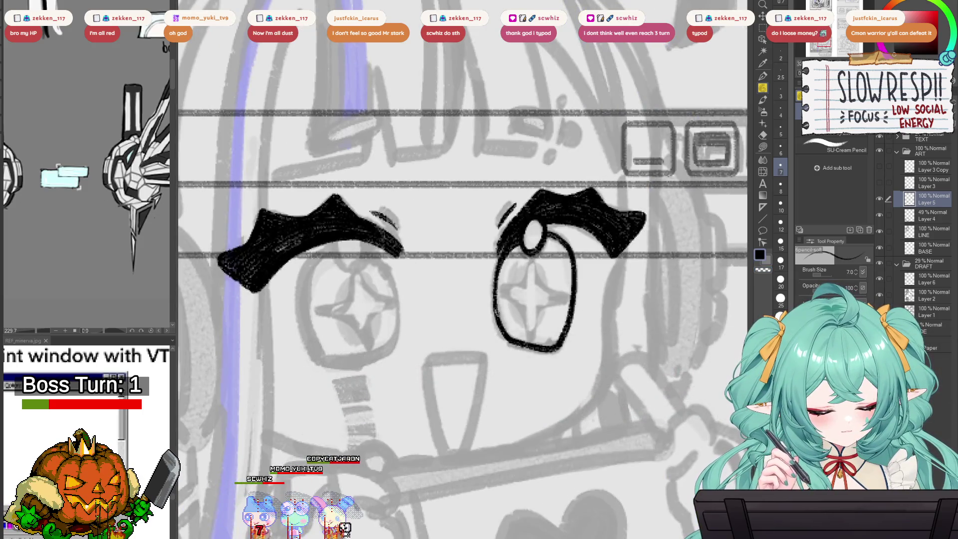
key(h)
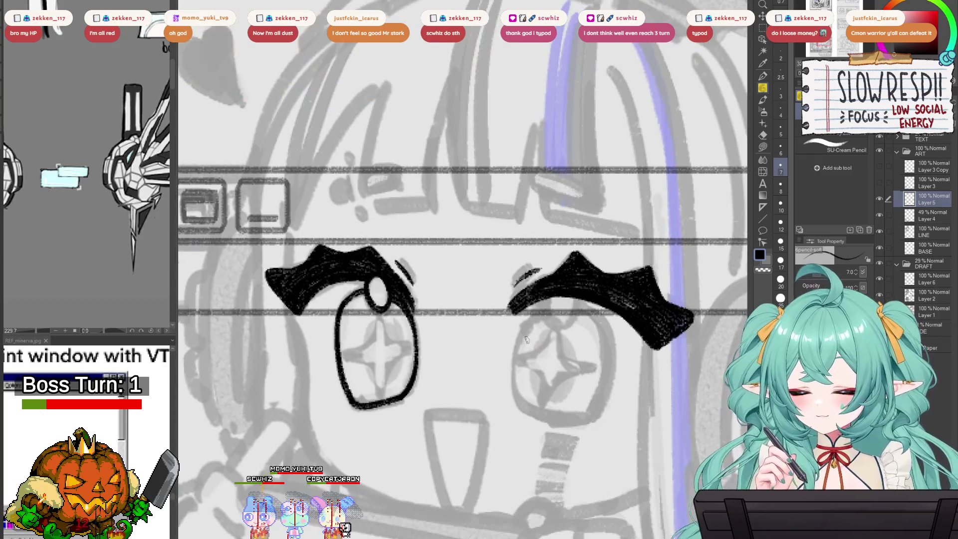
scroll(548, 389, down, 3)
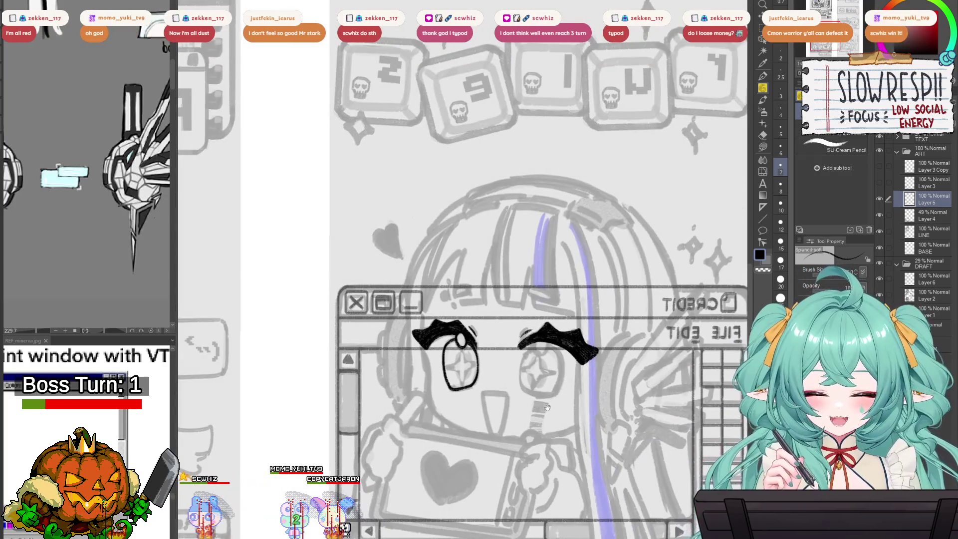
scroll(549, 381, up, 2)
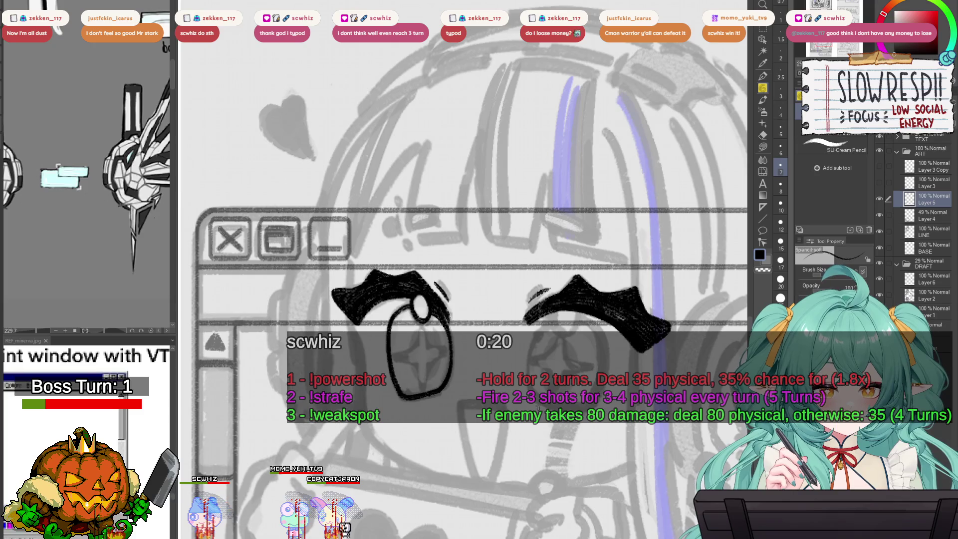
drag(536, 409, 544, 389)
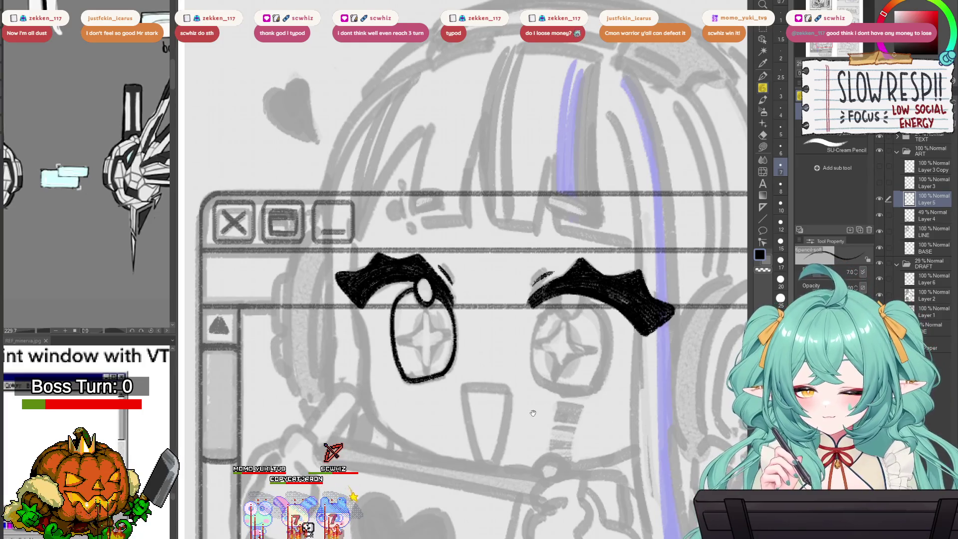
drag(533, 413, 533, 425)
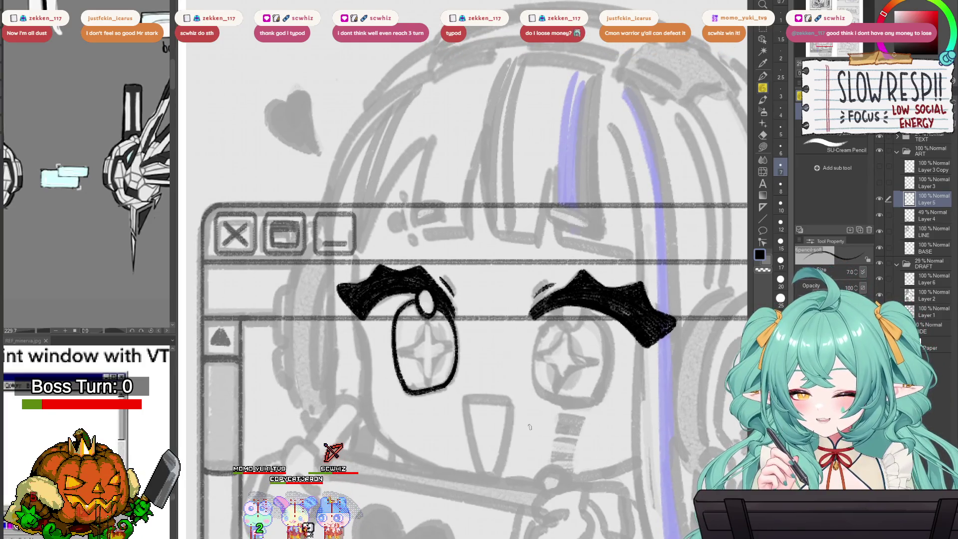
mouse_move(533, 425)
mouse_down()
mouse_move(543, 407)
mouse_move(541, 418)
mouse_up()
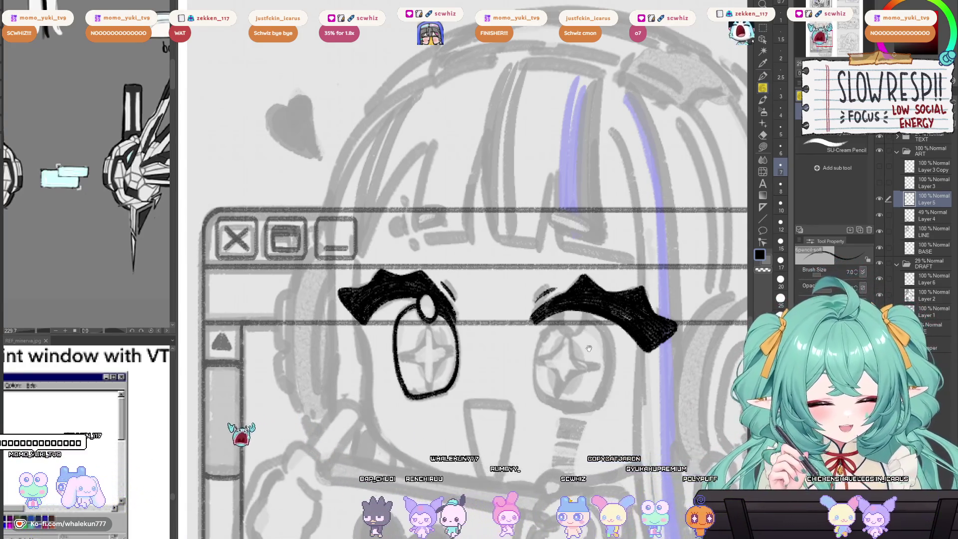
Step: Outline the left side of the right eye, flipping the view and recentring on it
key(h)
key(h)
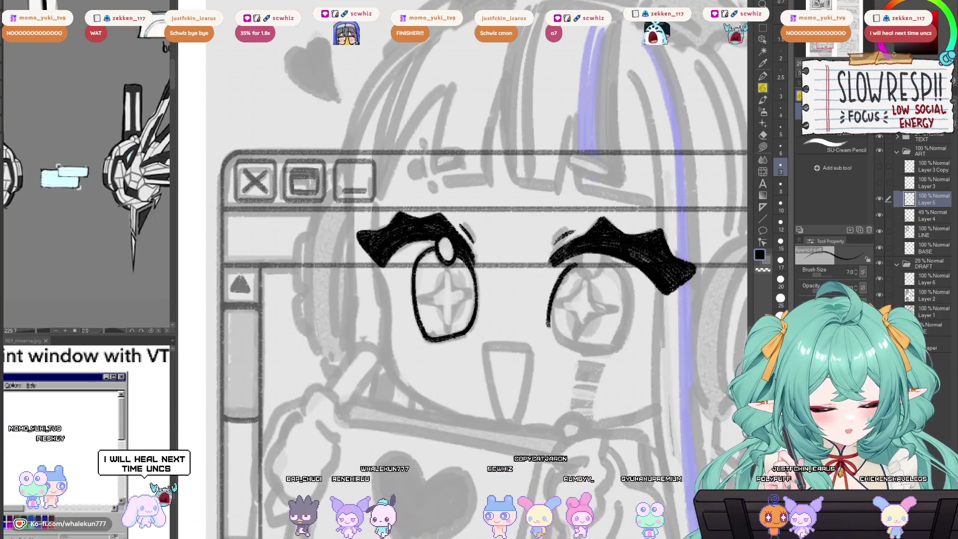
key(h)
key(h)
drag(570, 265, 552, 333)
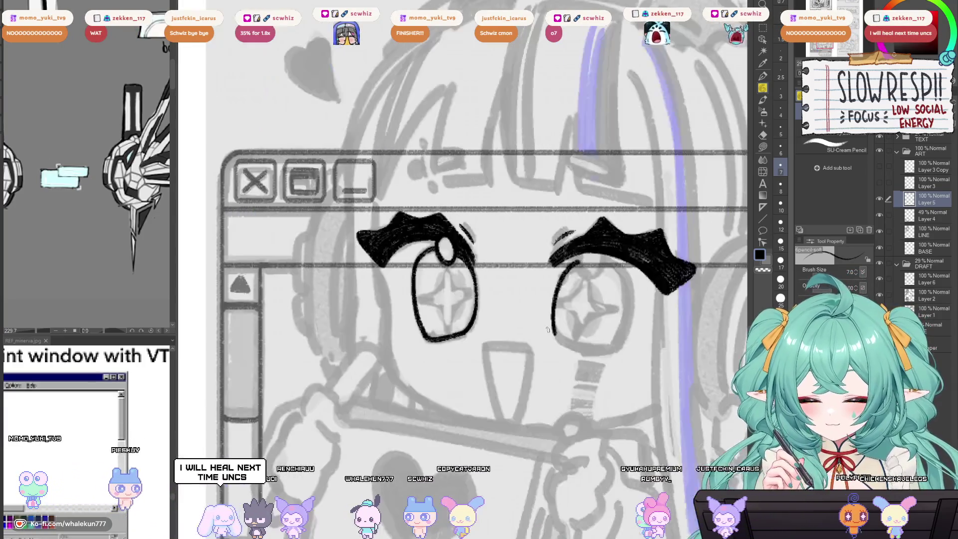
key(h)
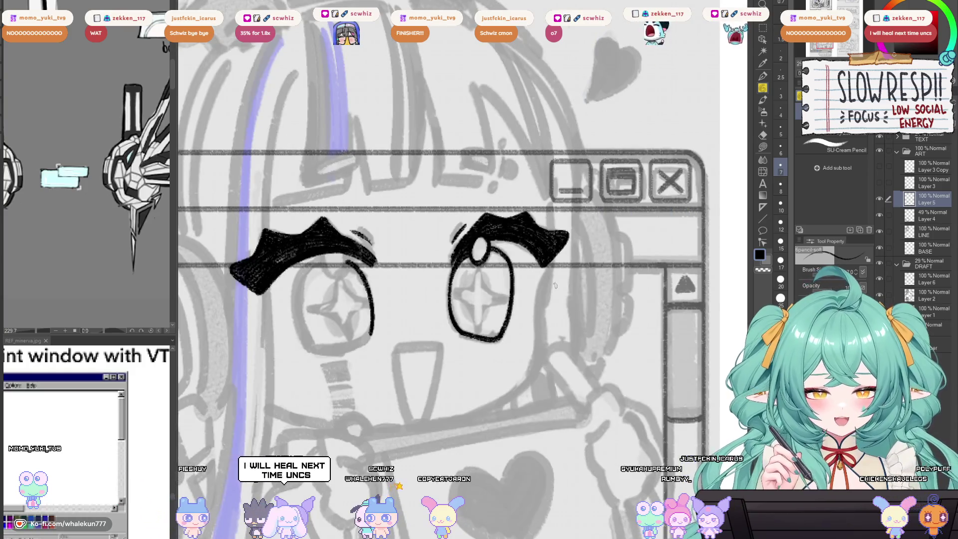
key(h)
mouse_move(555, 285)
mouse_down()
mouse_move(494, 344)
mouse_move(518, 357)
mouse_move(493, 357)
mouse_up()
key(h)
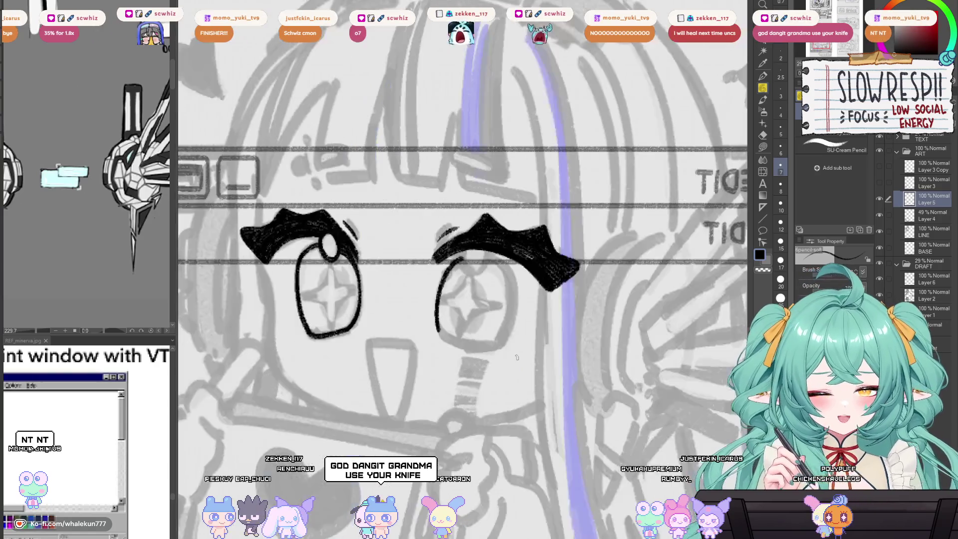
drag(528, 408, 555, 415)
scroll(472, 282, up, 2)
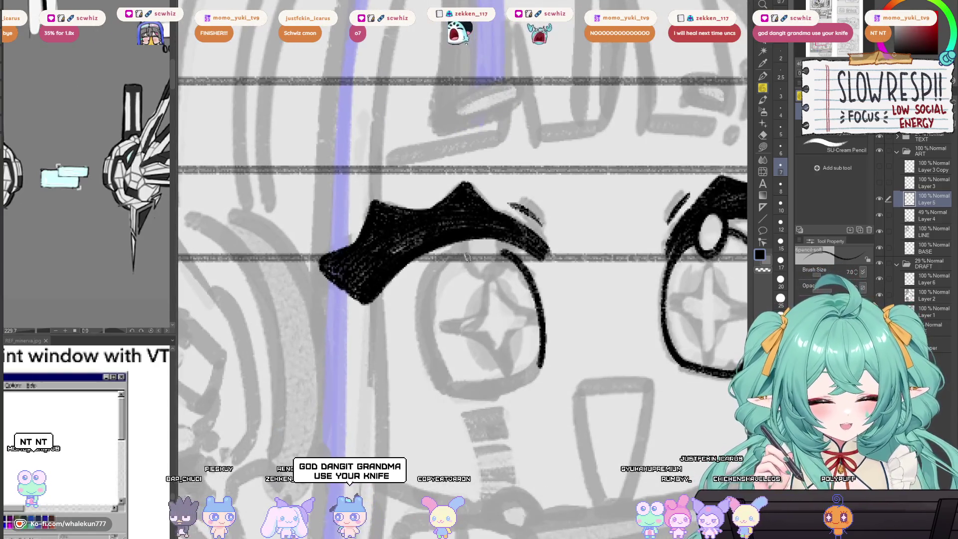
Step: Redraw the eye's other side outline through several retries until the curve looks right
drag(425, 322, 438, 394)
key(ctrl+z)
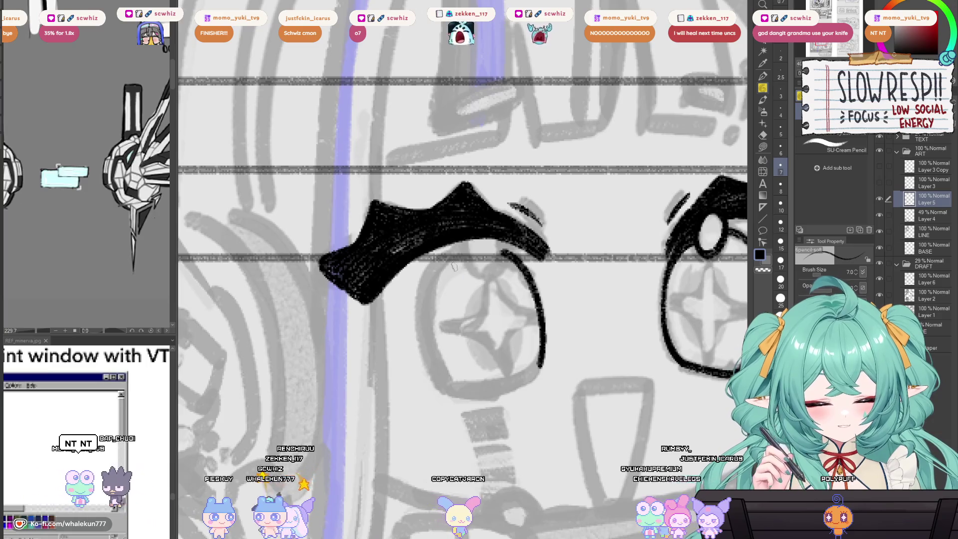
drag(421, 322, 439, 394)
key(ctrl+z)
mouse_move(463, 249)
mouse_down()
mouse_move(423, 300)
mouse_move(424, 381)
mouse_up()
key(ctrl+z)
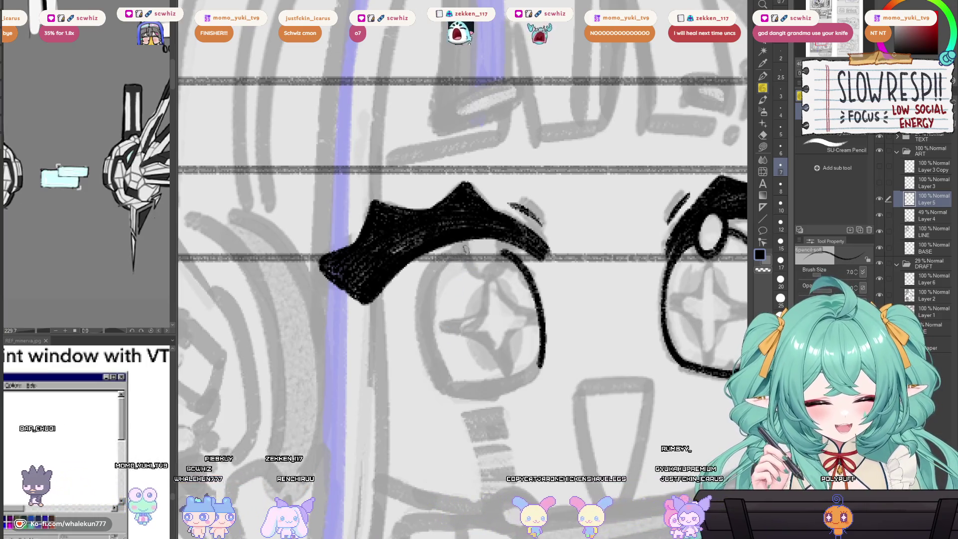
key(ctrl+z)
mouse_move(464, 250)
mouse_down()
mouse_move(423, 299)
mouse_move(449, 386)
mouse_up()
key(ctrl+z)
drag(441, 289, 443, 319)
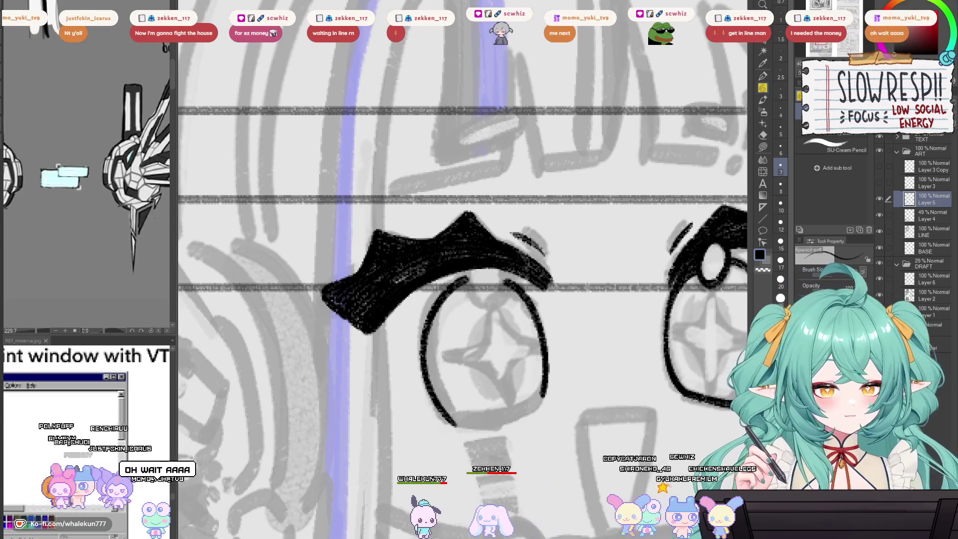
Step: Recentre on the inked eye, mirror the view to check it, then frame both eyes
drag(484, 265, 557, 257)
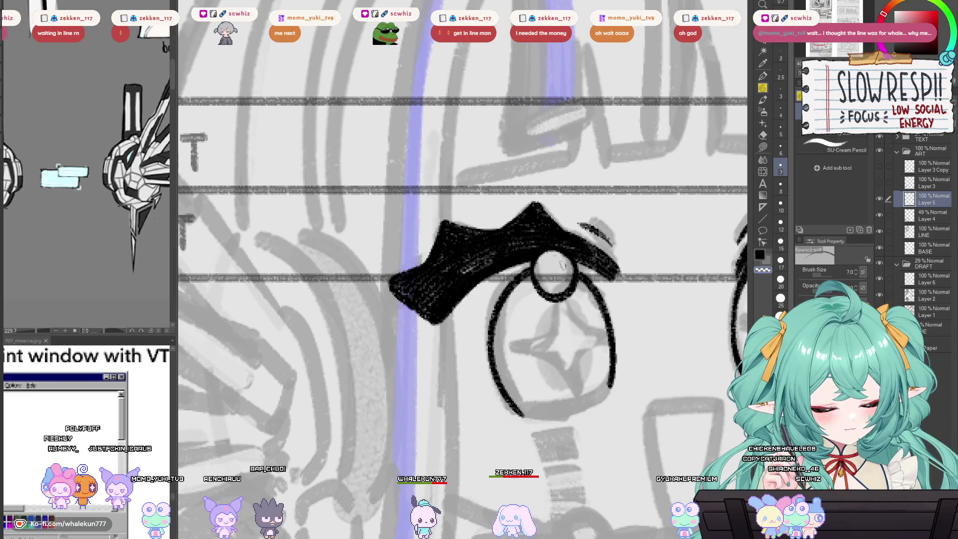
mouse_move(565, 282)
mouse_down()
mouse_move(409, 286)
mouse_move(550, 332)
mouse_move(545, 319)
mouse_move(542, 362)
mouse_up()
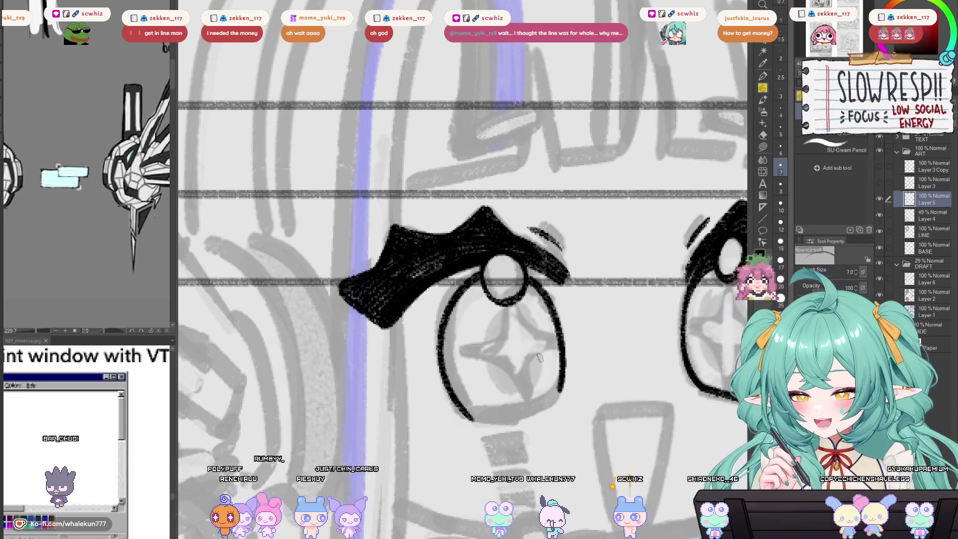
drag(538, 357, 568, 362)
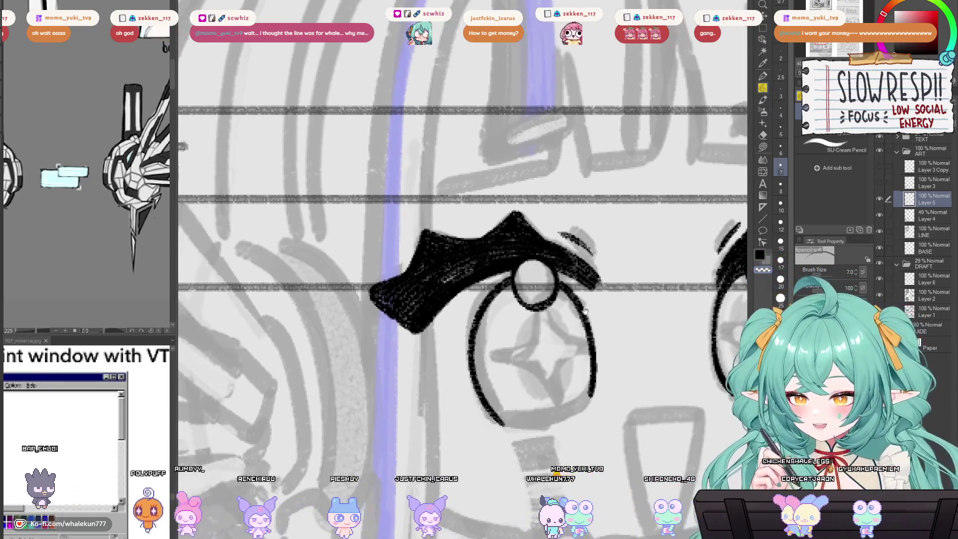
drag(575, 320, 581, 324)
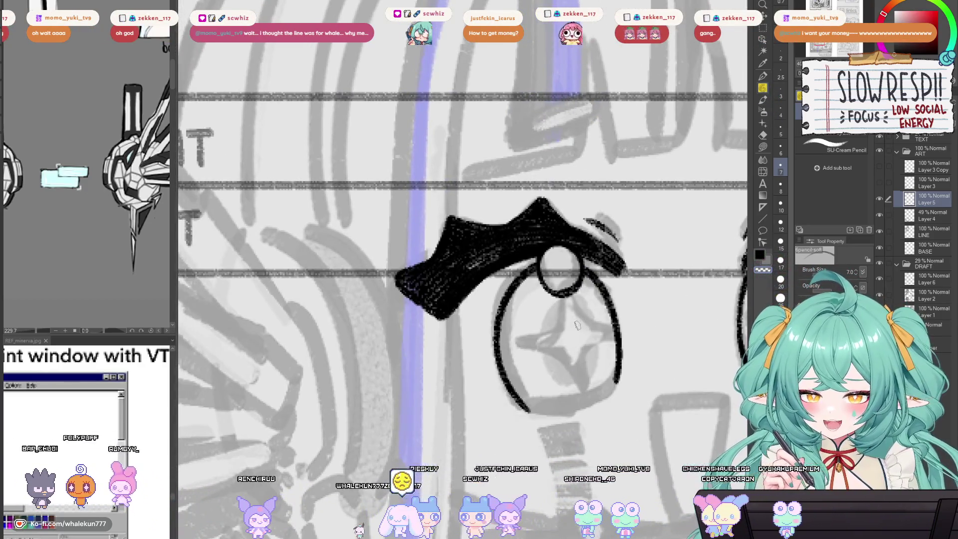
key(h)
drag(569, 343, 515, 337)
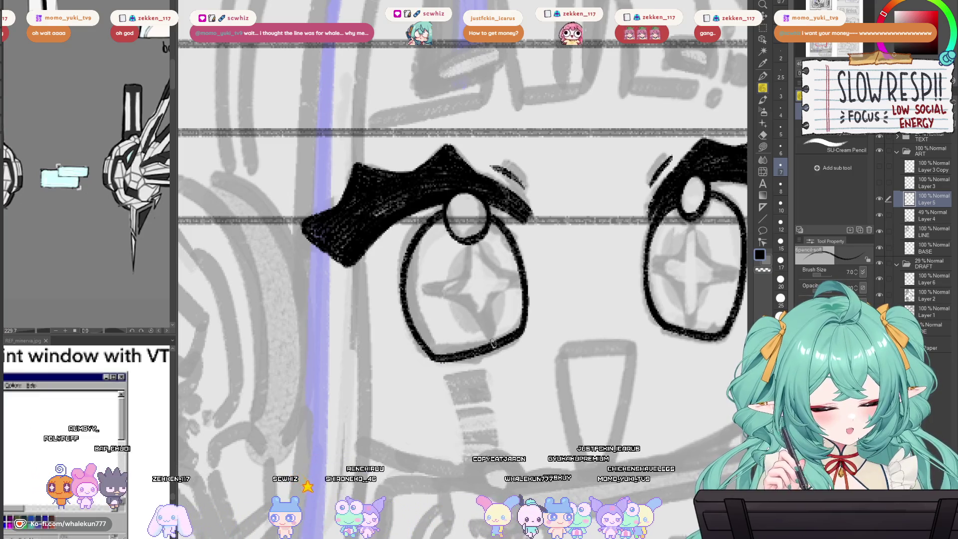
mouse_move(653, 353)
mouse_down()
mouse_move(439, 353)
mouse_move(512, 316)
mouse_move(545, 330)
mouse_move(529, 359)
mouse_up()
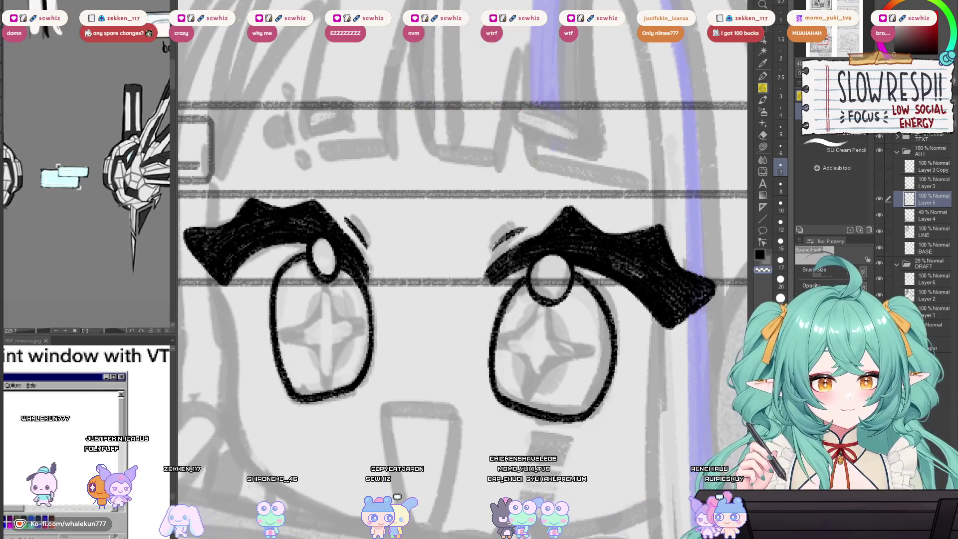
Step: Pan to the fringe above the left eye and draw a small looped stroke there
mouse_move(550, 368)
mouse_down()
mouse_move(593, 349)
mouse_move(552, 381)
mouse_move(588, 236)
mouse_up()
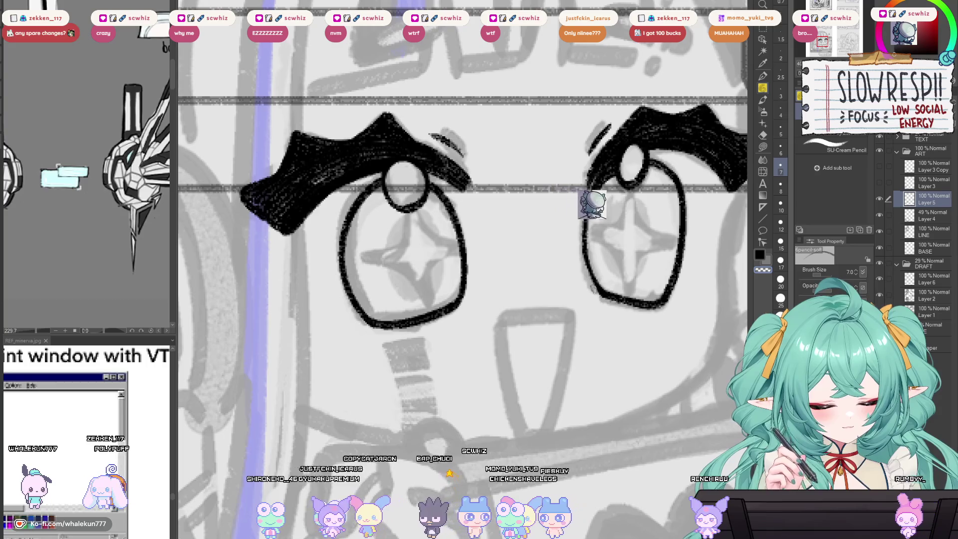
scroll(623, 301, down, 5)
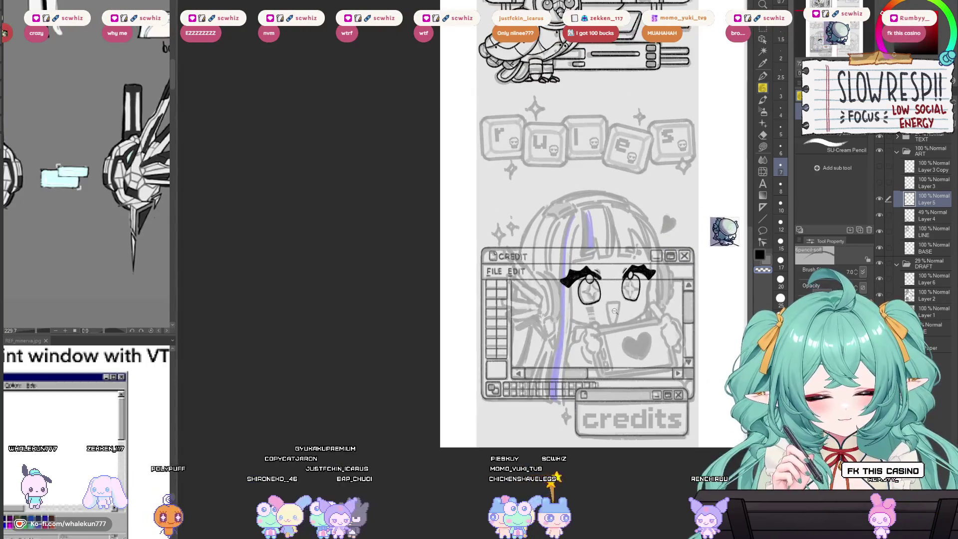
scroll(616, 324, up, 4)
drag(576, 205, 625, 369)
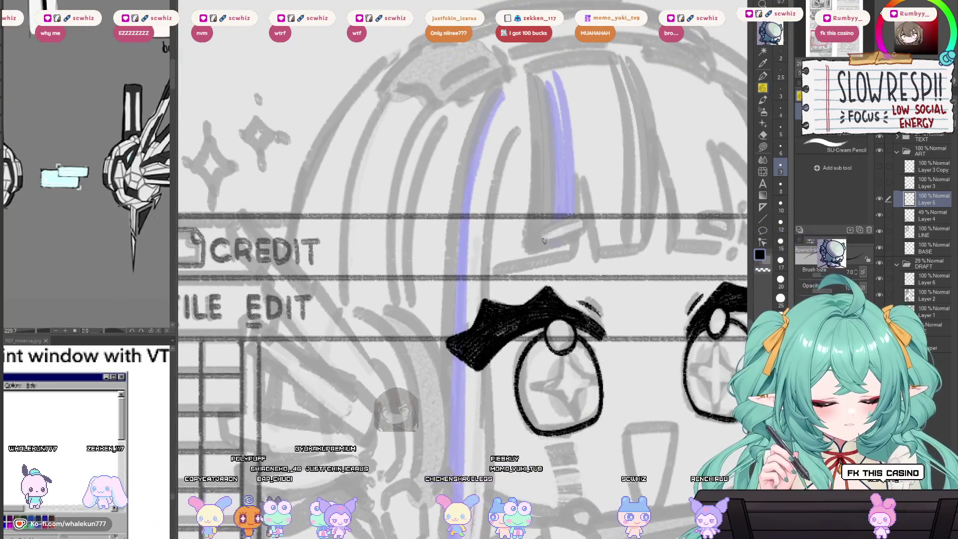
mouse_move(571, 233)
mouse_down()
mouse_move(540, 235)
mouse_move(593, 219)
mouse_up()
Step: Undo the looped mark above the left eye and zoom in on the fringe
key(ctrl+z)
key(ctrl+z)
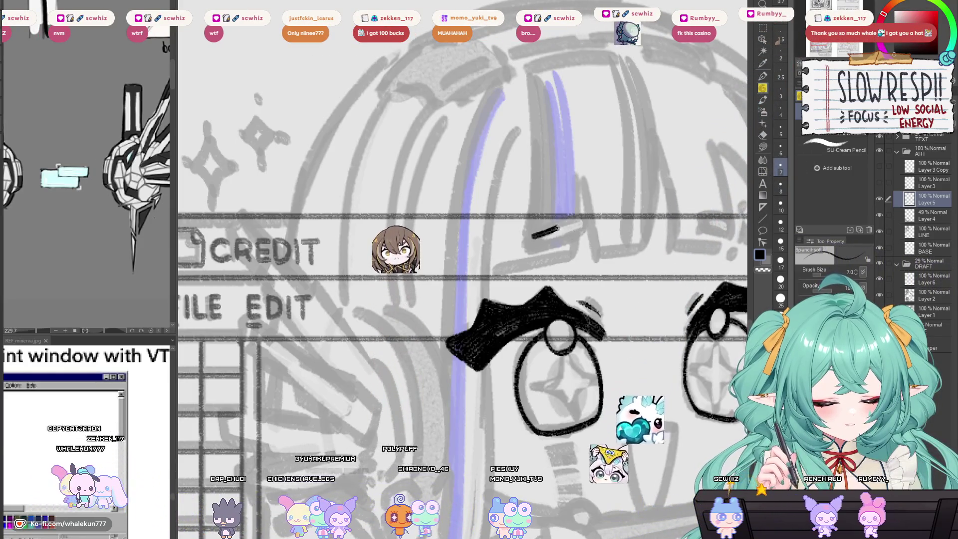
scroll(551, 314, down, 5)
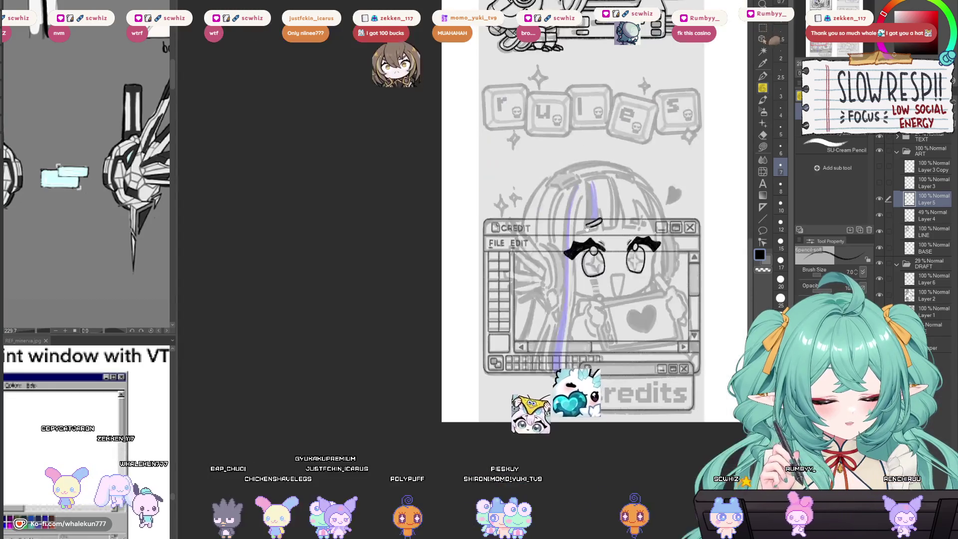
scroll(551, 315, up, 2)
scroll(107, 229, down, 5)
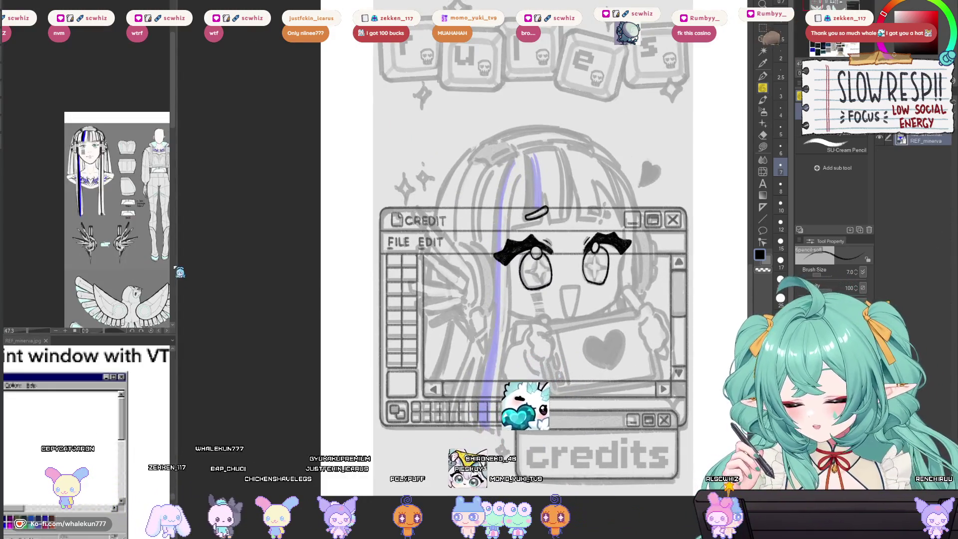
scroll(84, 163, up, 5)
scroll(569, 244, up, 3)
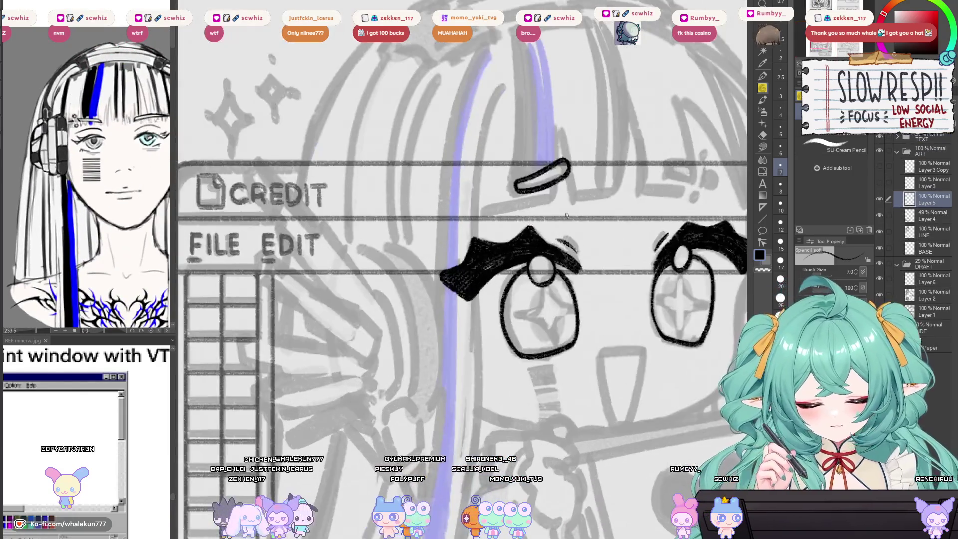
scroll(469, 223, up, 2)
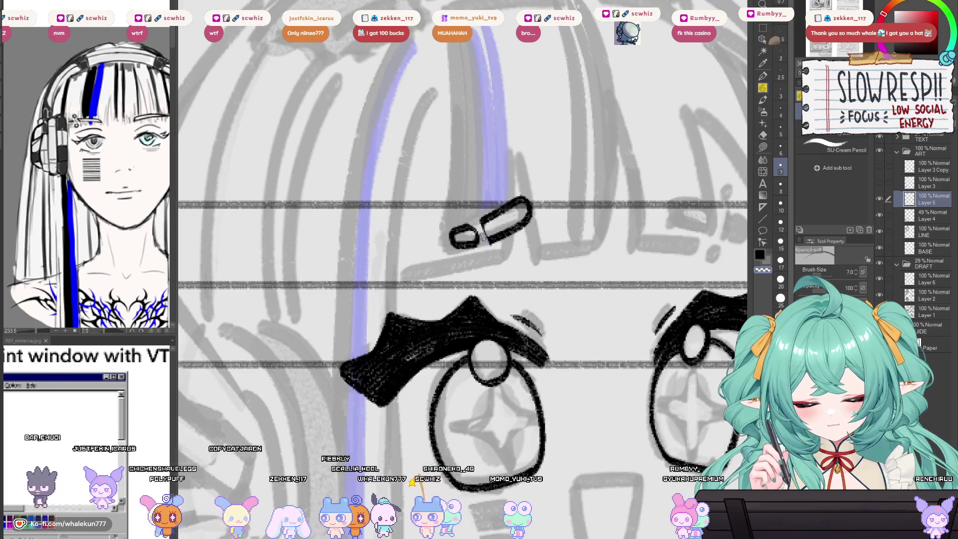
scroll(543, 197, down, 5)
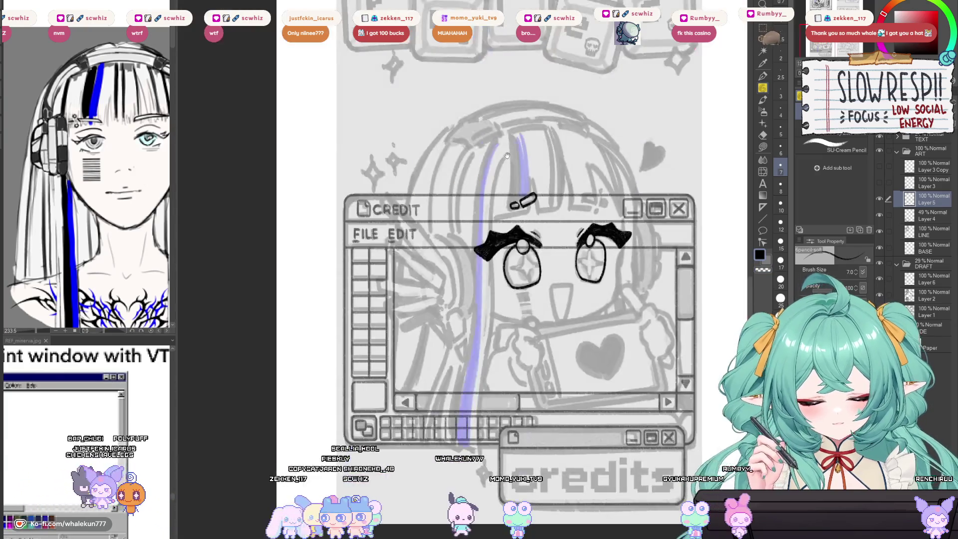
scroll(541, 194, up, 6)
scroll(106, 184, down, 6)
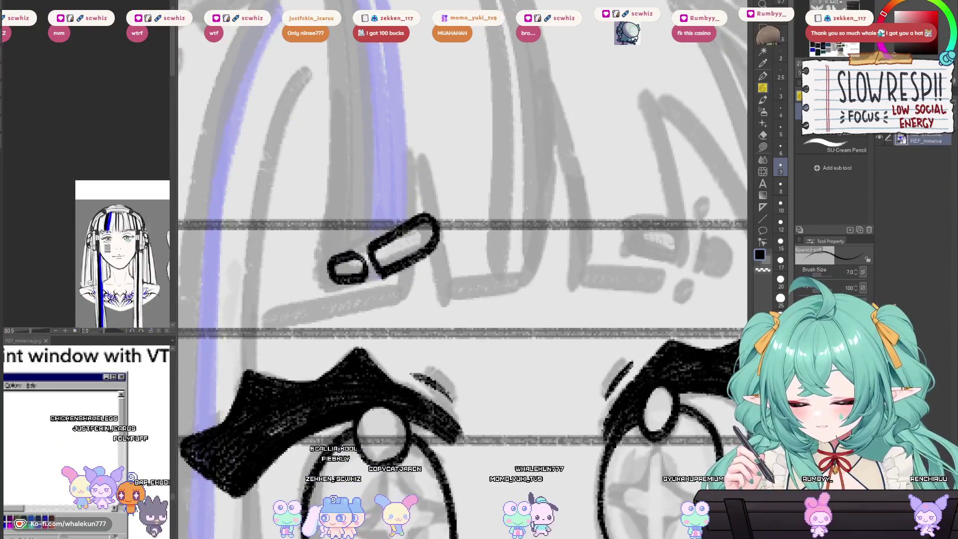
scroll(106, 183, up, 4)
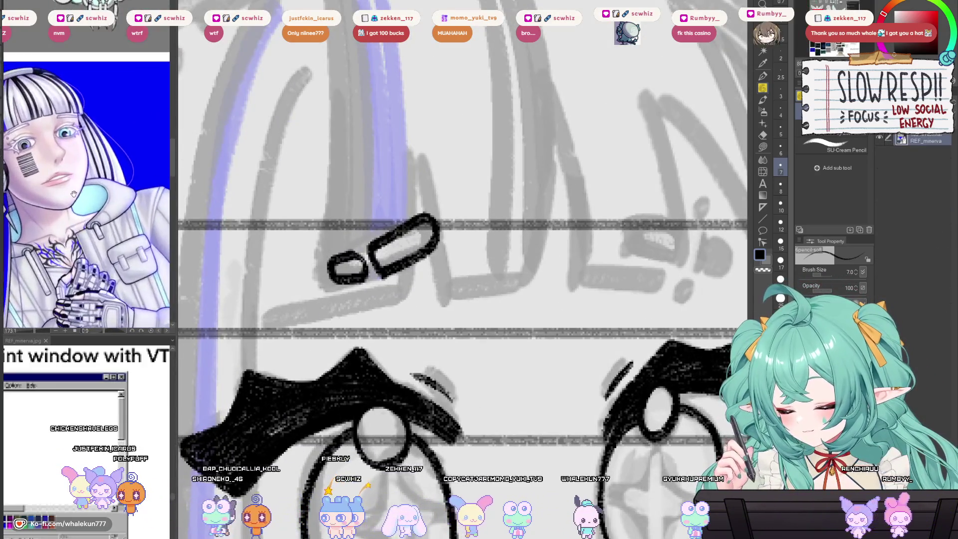
scroll(483, 222, up, 3)
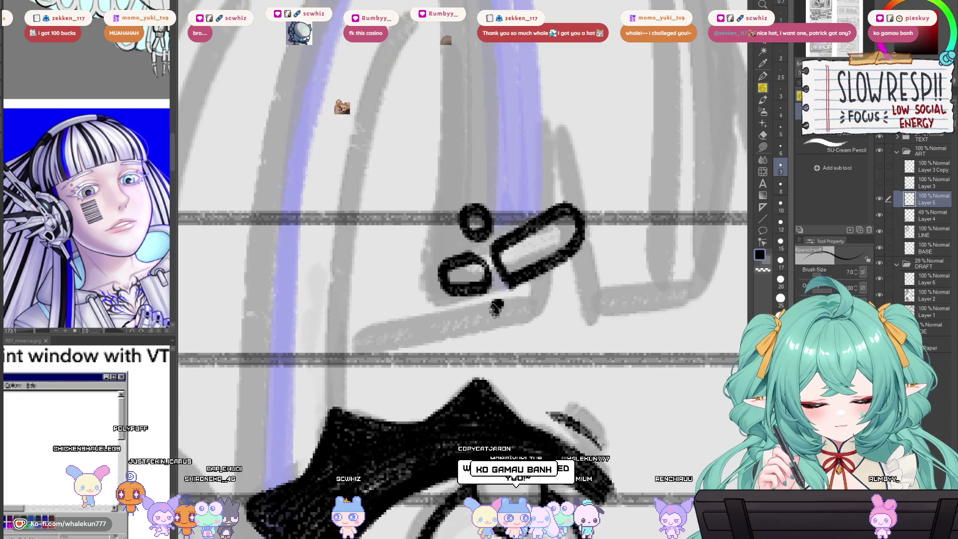
Step: Check the whole drawing mirrored and normal, then return to the CREDIT window's eye with the size 7 pencil
key(ctrl+0)
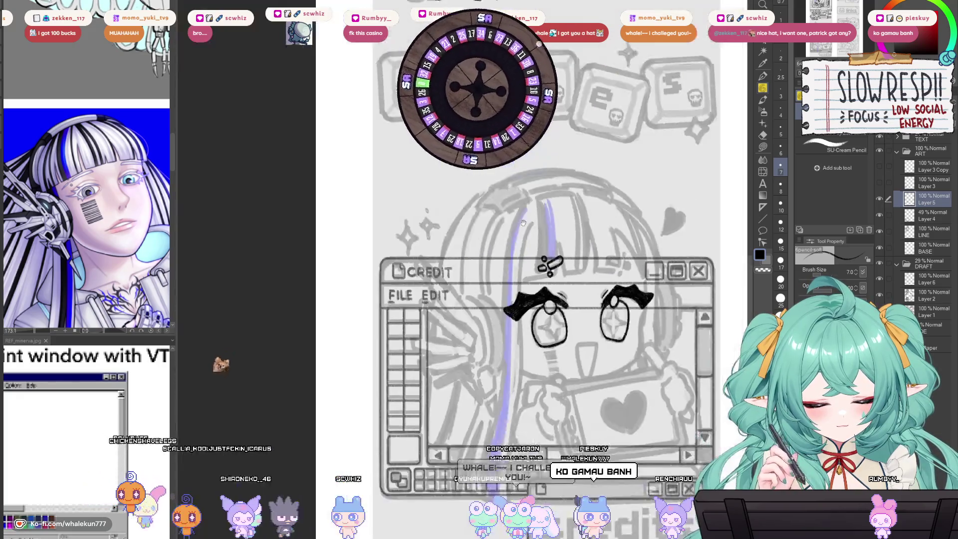
scroll(551, 253, up, 3)
key(h)
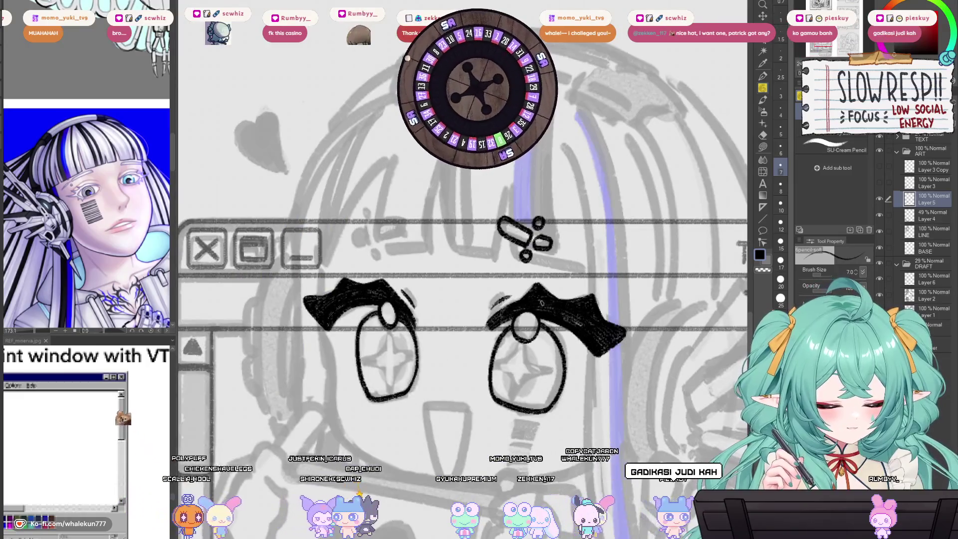
key(h)
drag(454, 279, 608, 278)
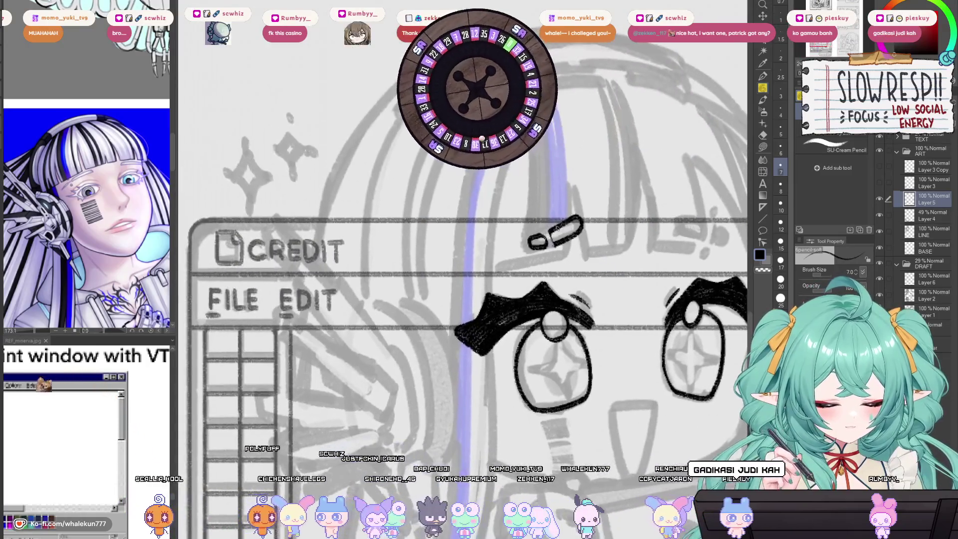
key(e)
key(p)
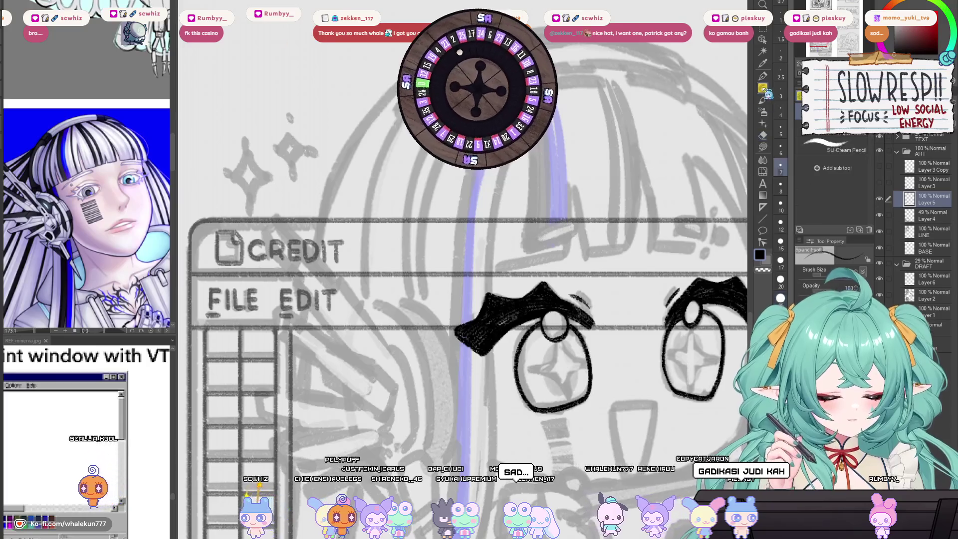
drag(598, 230, 579, 252)
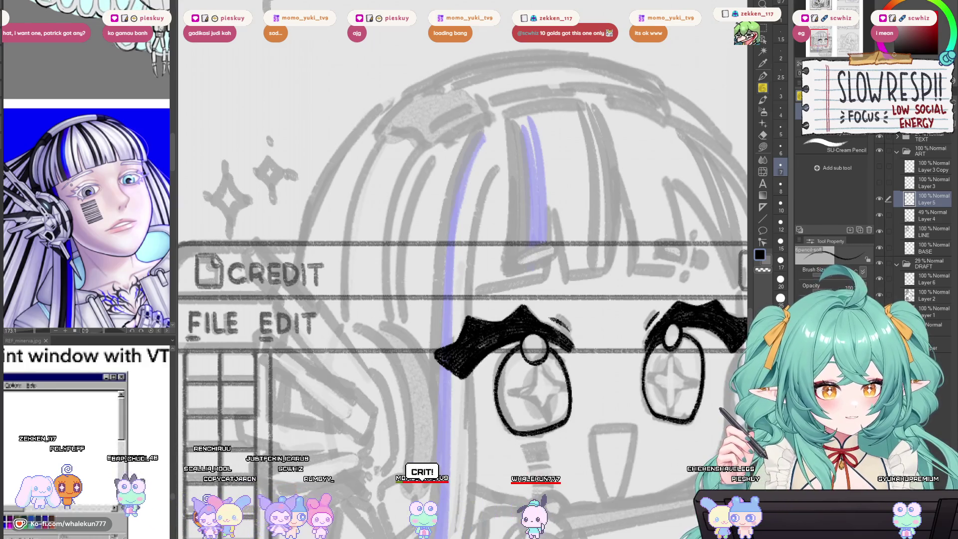
scroll(607, 289, down, 3)
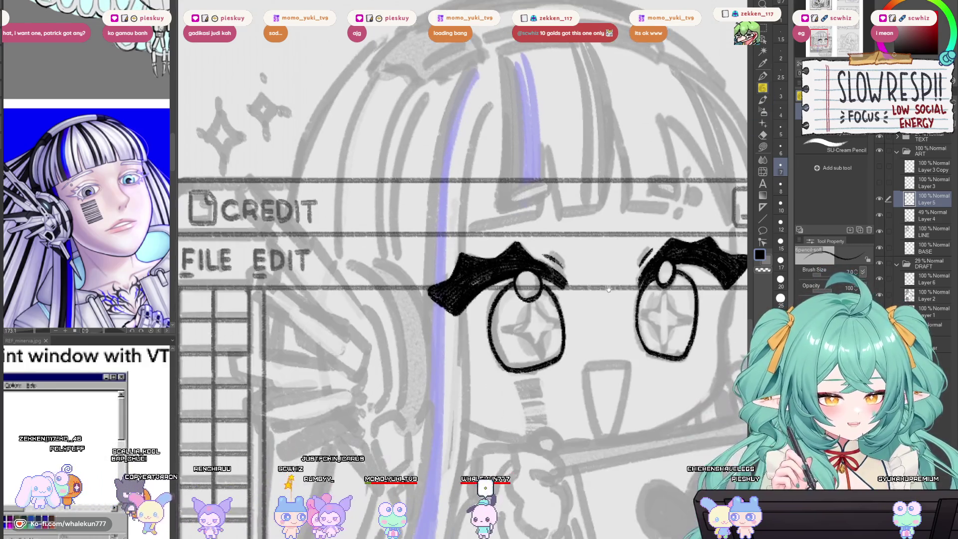
Step: Draw a short oval above the left brow and erase its lower-left edge
alt+click(633, 291)
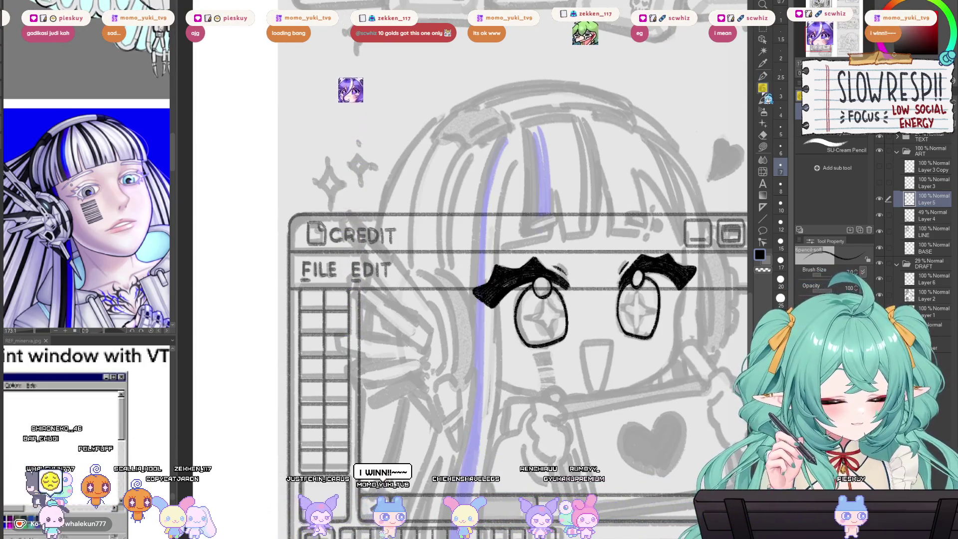
scroll(593, 233, up, 3)
drag(592, 233, 695, 331)
mouse_move(557, 235)
mouse_down()
mouse_move(632, 203)
mouse_move(573, 247)
mouse_move(619, 236)
mouse_move(603, 204)
mouse_up()
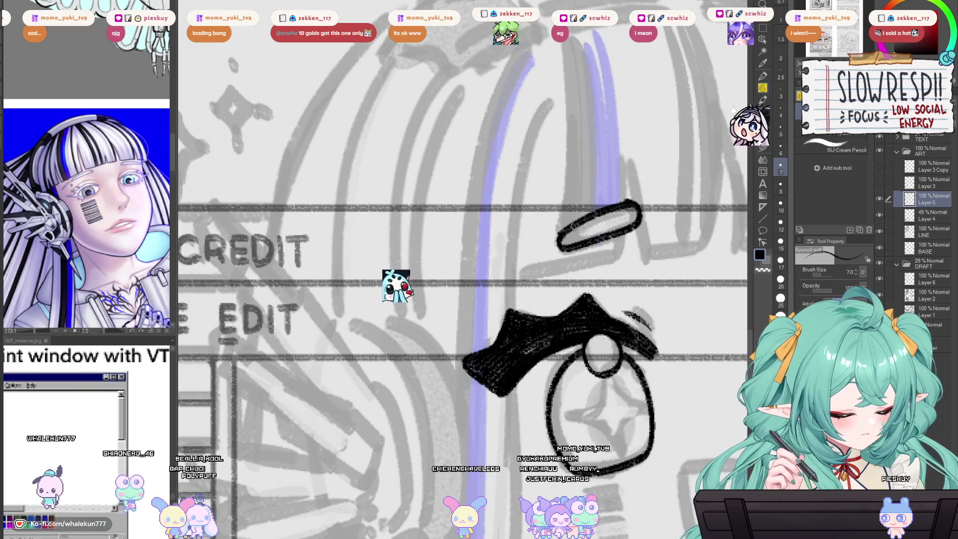
key(e)
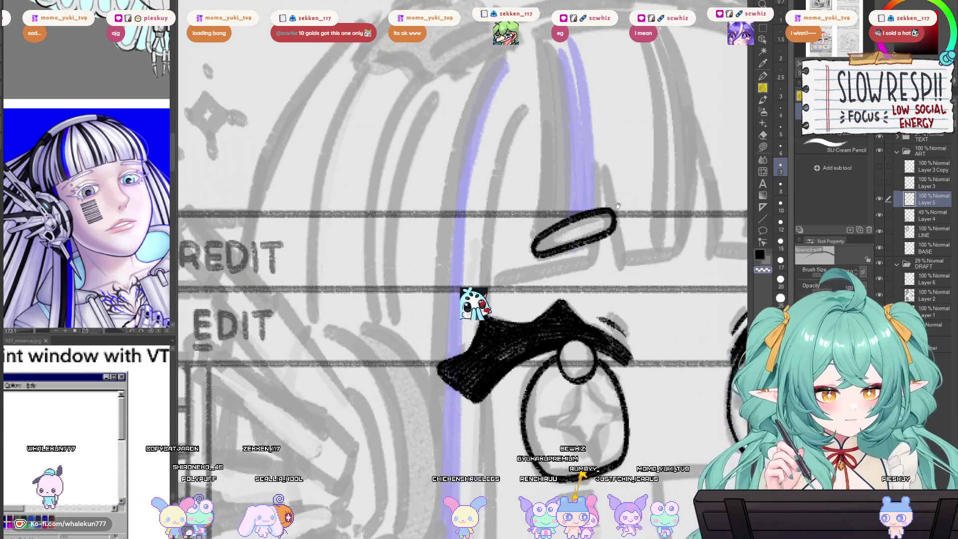
mouse_move(561, 222)
mouse_down()
mouse_move(568, 247)
mouse_move(574, 239)
mouse_up()
key(p)
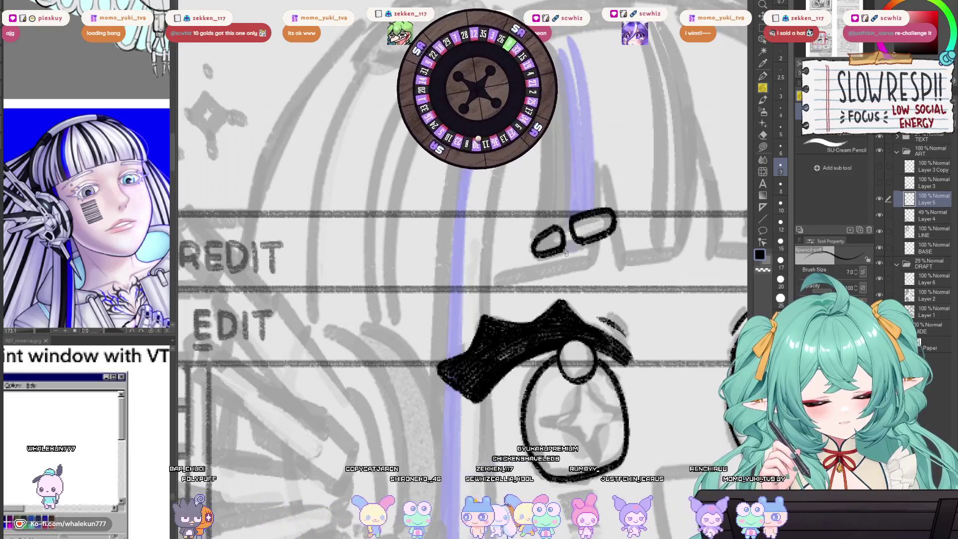
Step: Add small circles above and below the ovals
drag(573, 253, 571, 254)
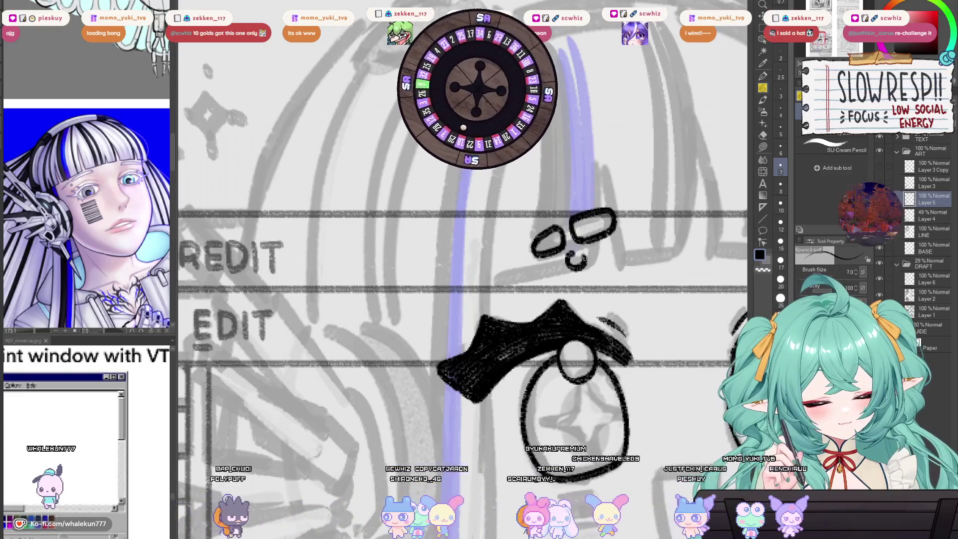
mouse_move(553, 204)
mouse_down()
mouse_move(554, 214)
mouse_move(563, 202)
mouse_up()
scroll(588, 199, down, 3)
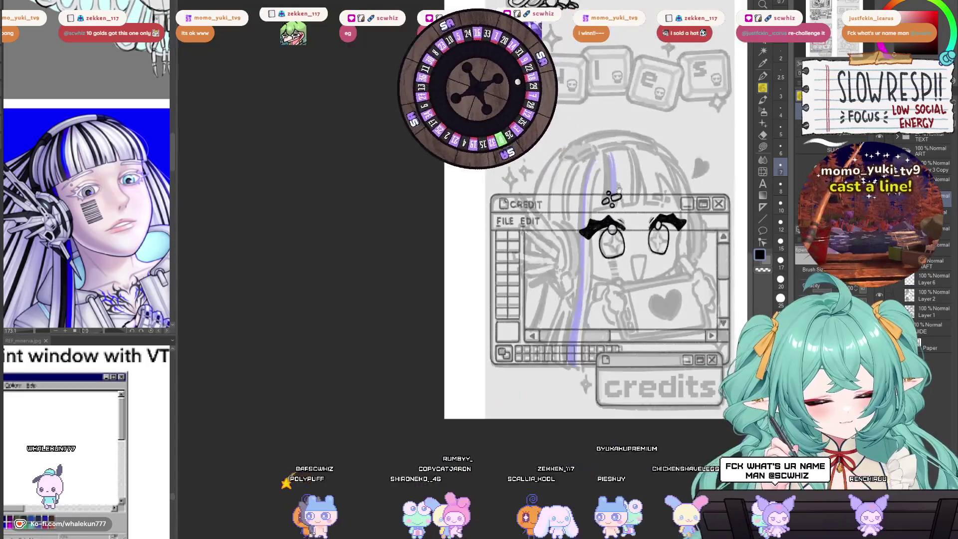
scroll(588, 199, up, 3)
key(ctrl+z)
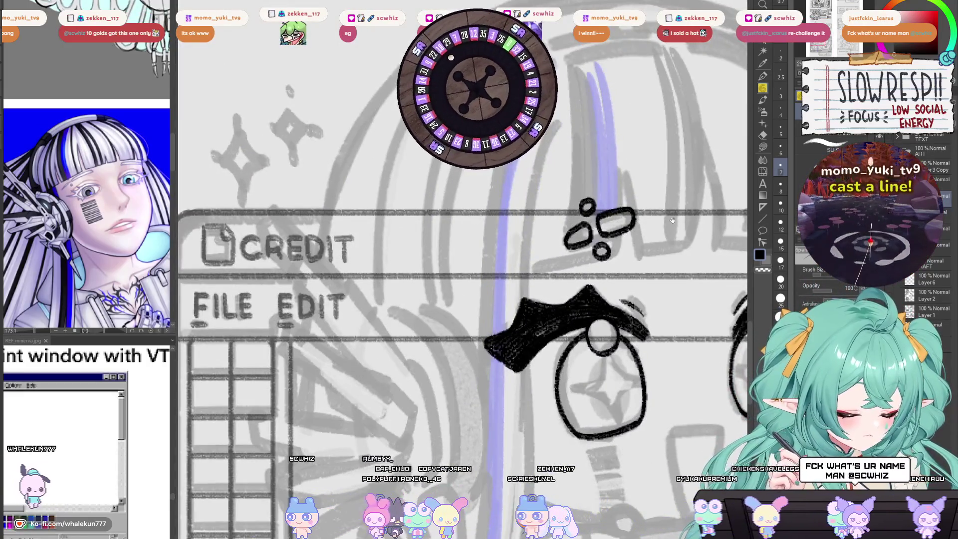
scroll(670, 218, down, 3)
scroll(670, 218, up, 3)
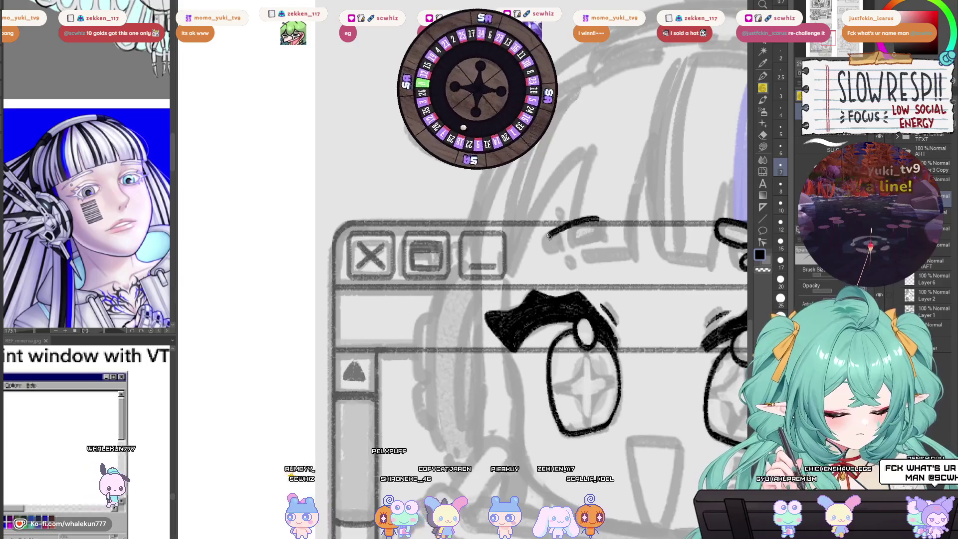
Step: Check the face in mirrored view and shift the view across it
key(h)
scroll(631, 250, up, 2)
scroll(631, 251, down, 5)
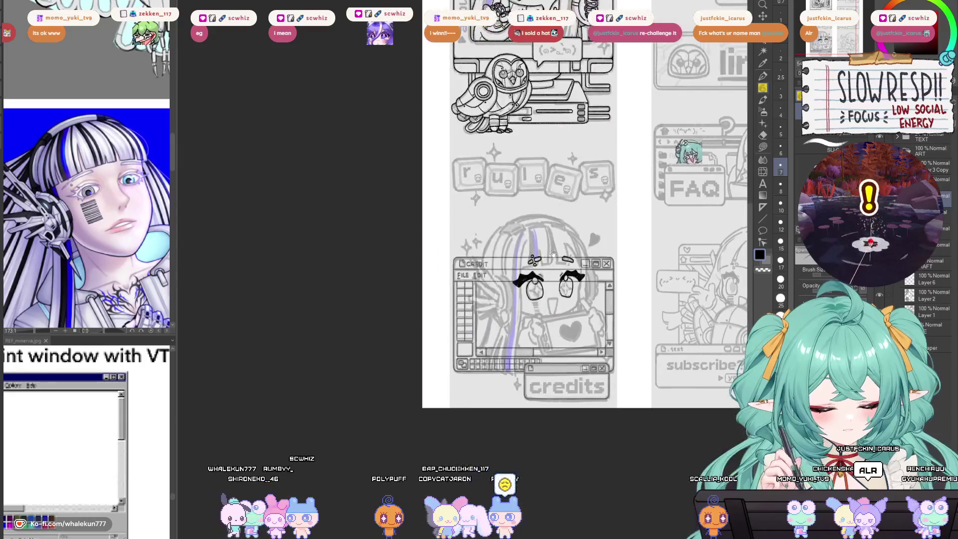
scroll(647, 156, up, 5)
key(h)
scroll(544, 244, up, 3)
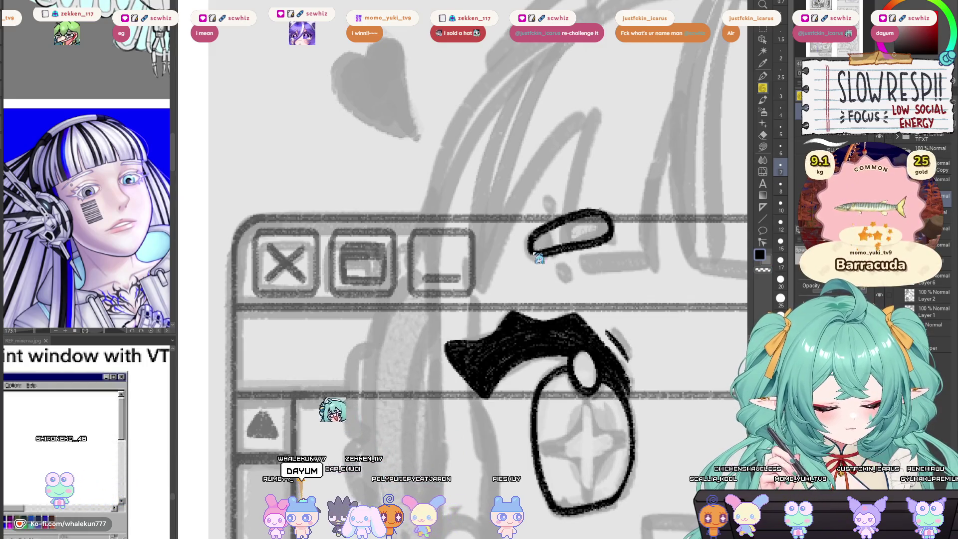
drag(576, 247, 555, 301)
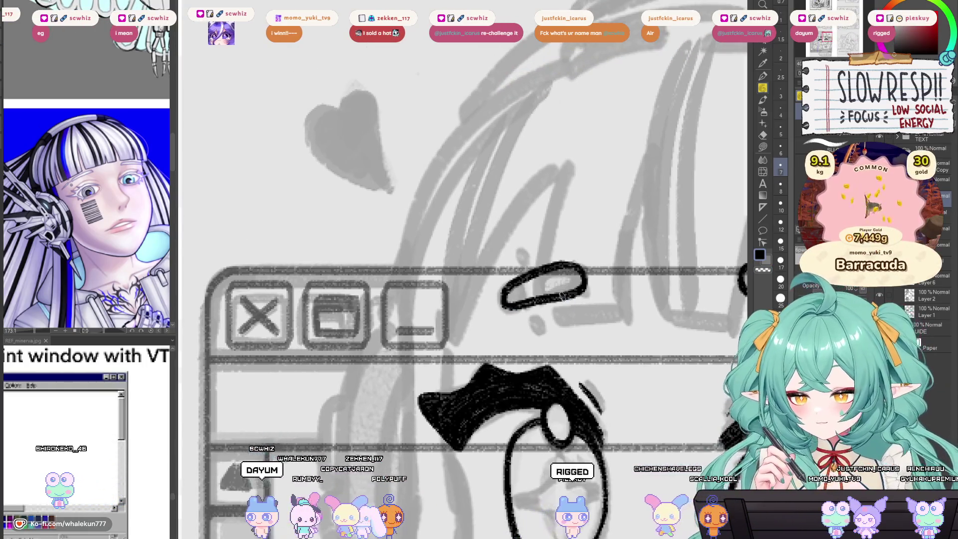
scroll(526, 333, down, 5)
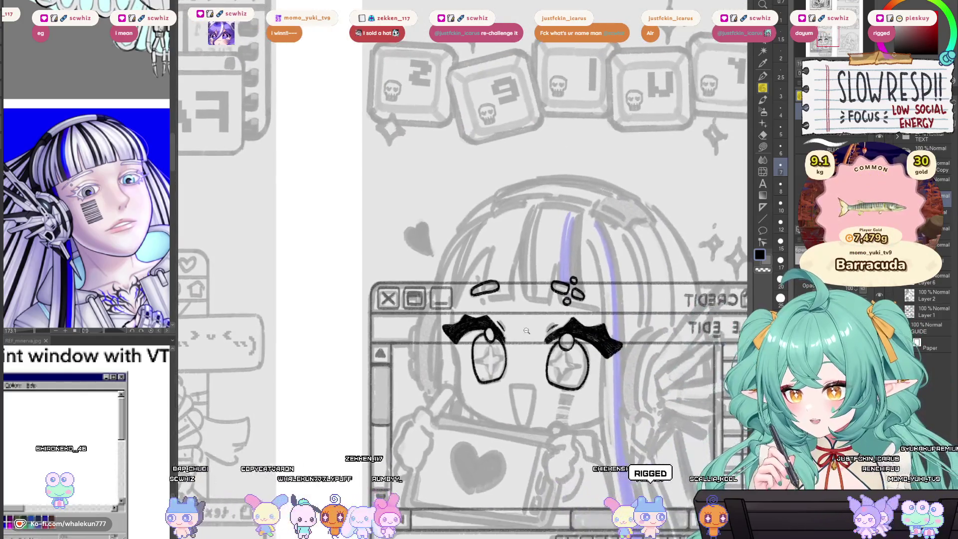
scroll(526, 333, up, 4)
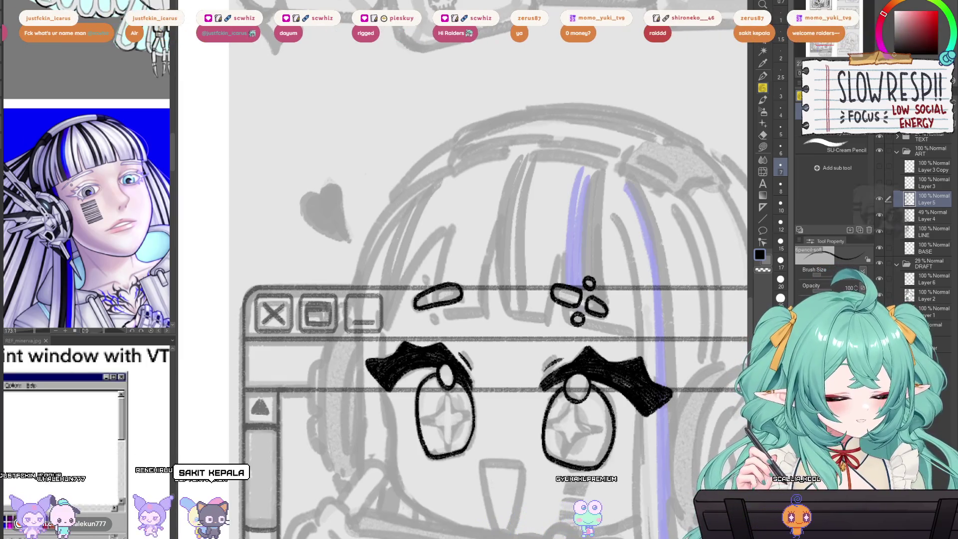
Step: Zoom out over the whole overlay sheet and unmirror the view so text reads normally
scroll(507, 377, down, 5)
scroll(507, 378, up, 2)
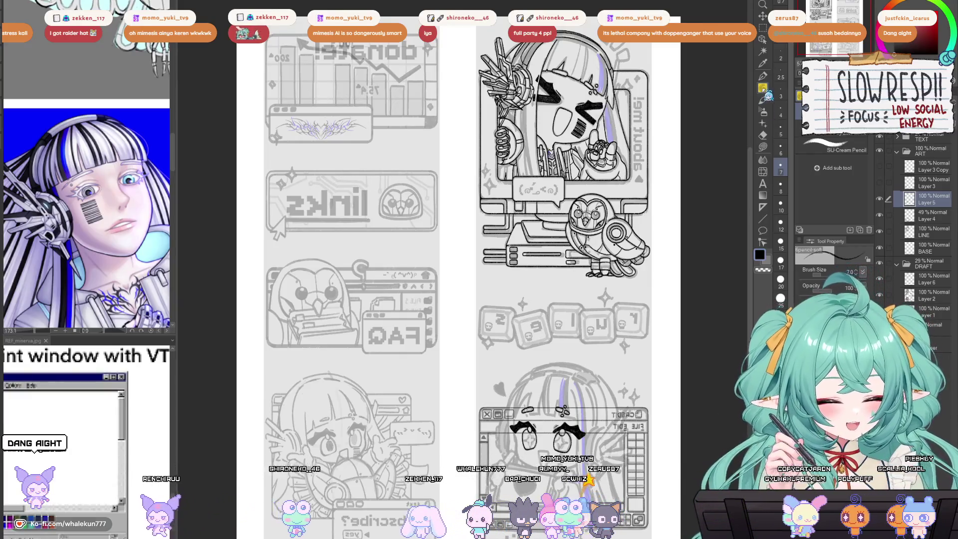
key(h)
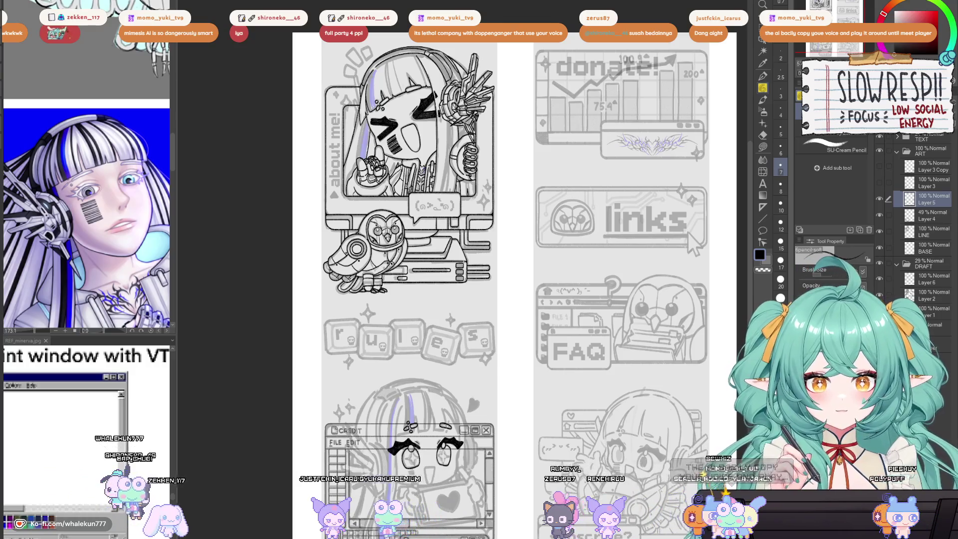
Step: Ink a long curve down the side of the flipped face, then undo it
mouse_move(419, 485)
mouse_down()
mouse_move(499, 360)
mouse_move(534, 330)
mouse_move(526, 389)
mouse_up()
scroll(499, 360, up, 3)
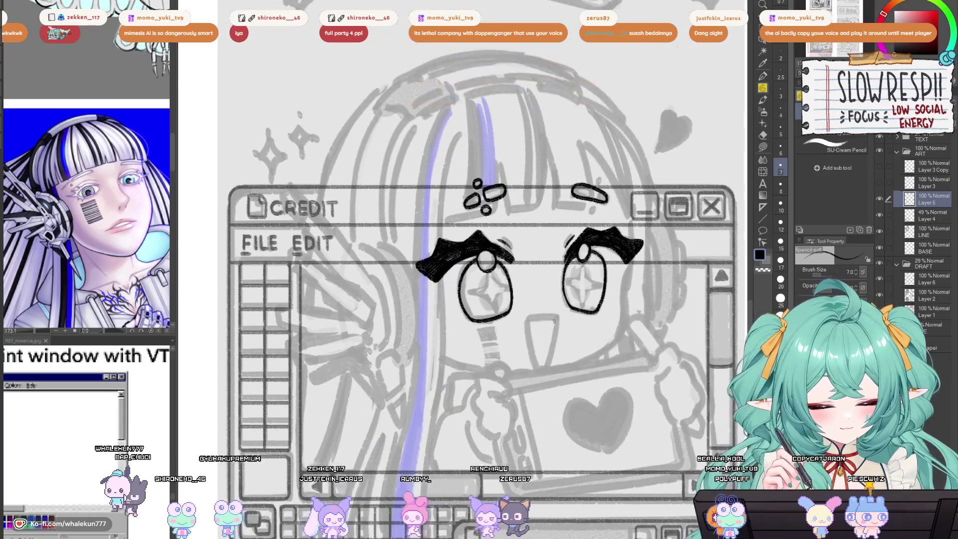
key(h)
scroll(312, 288, up, 3)
mouse_move(298, 246)
mouse_down()
mouse_move(330, 392)
mouse_move(434, 311)
mouse_move(427, 332)
mouse_move(425, 289)
mouse_up()
key(ctrl+z)
key(ctrl+z)
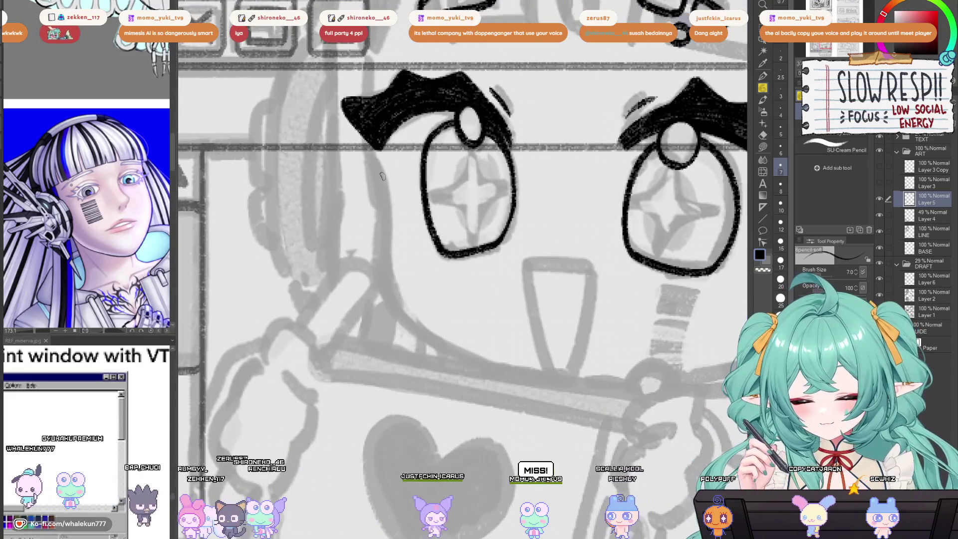
Step: Redraw the cheek line from below the eye down to the chin, then flip back to check
key(ctrl+z)
mouse_move(373, 150)
mouse_down()
mouse_move(425, 330)
mouse_move(391, 316)
mouse_up()
mouse_move(357, 281)
mouse_down()
mouse_move(455, 348)
mouse_move(441, 345)
mouse_move(379, 304)
mouse_move(467, 352)
mouse_up()
key(ctrl+z)
key(ctrl+z)
key(ctrl+z)
key(ctrl+z)
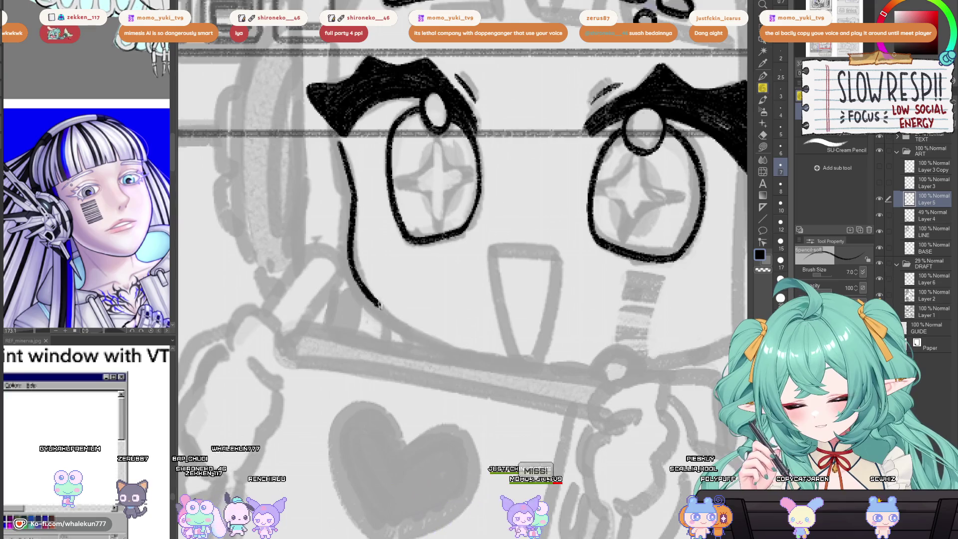
drag(379, 304, 466, 353)
key(ctrl+z)
key(ctrl+z)
drag(379, 304, 467, 353)
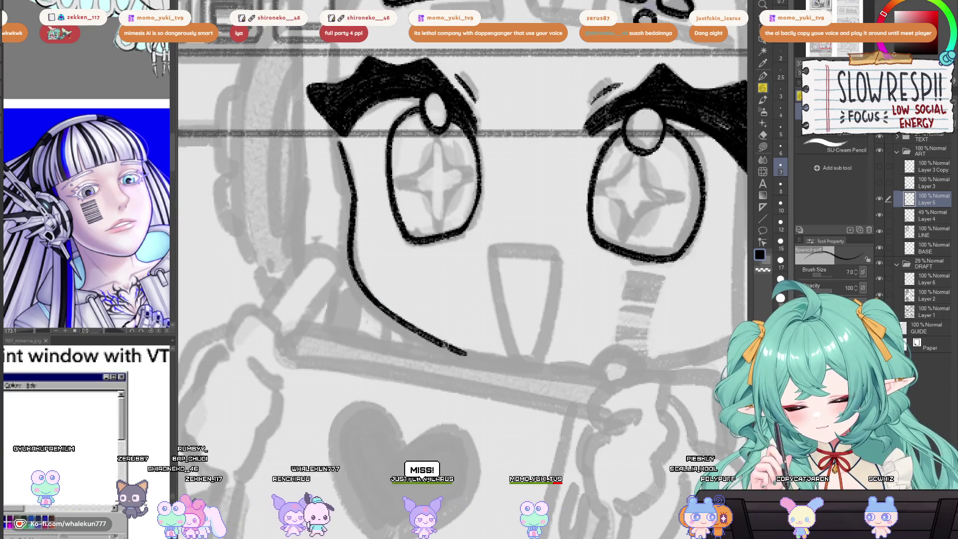
key(ctrl+z)
drag(379, 305, 467, 352)
key(h)
scroll(571, 342, down, 3)
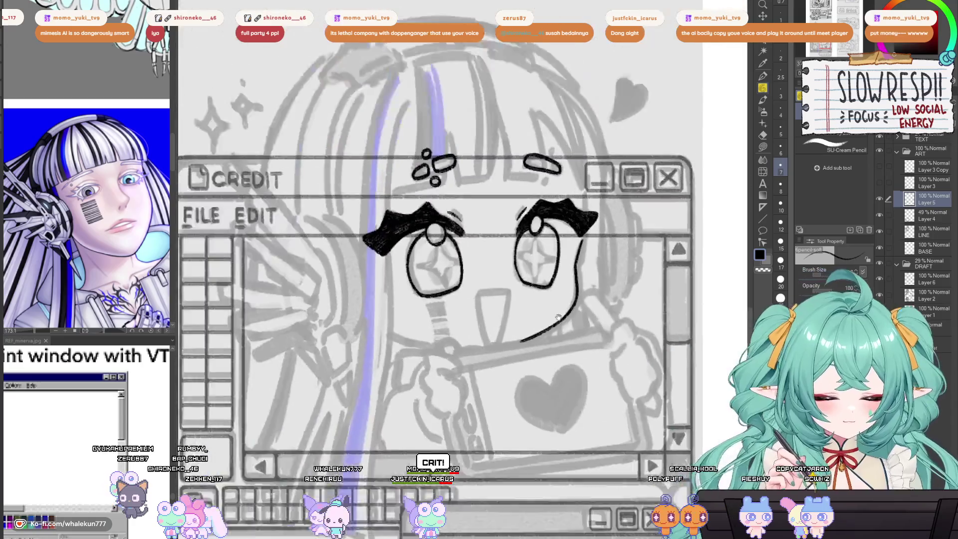
drag(559, 339, 565, 354)
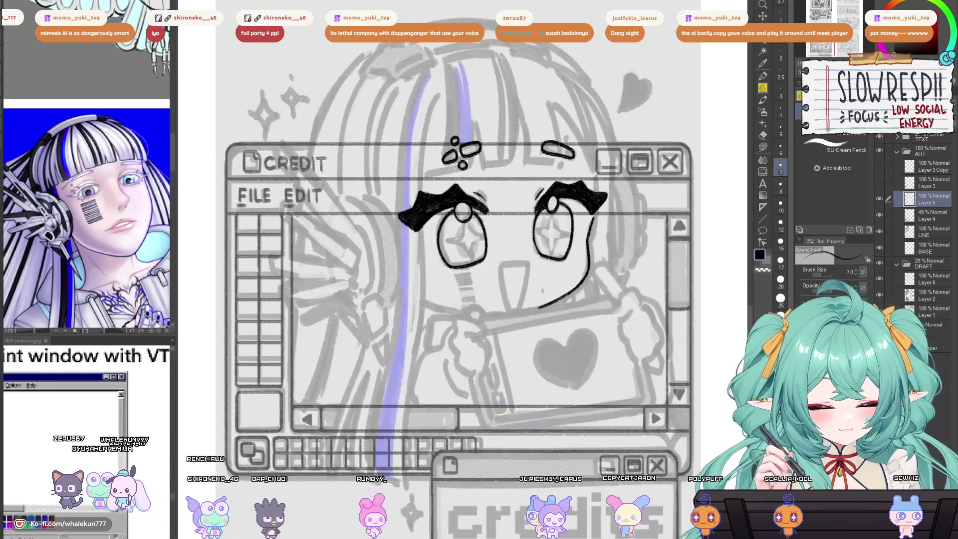
Step: Ink the open rounded mouth, retrying its top edge, sides and V-stroke until it fits
scroll(503, 272, up, 3)
key(ctrl+z)
drag(501, 274, 551, 269)
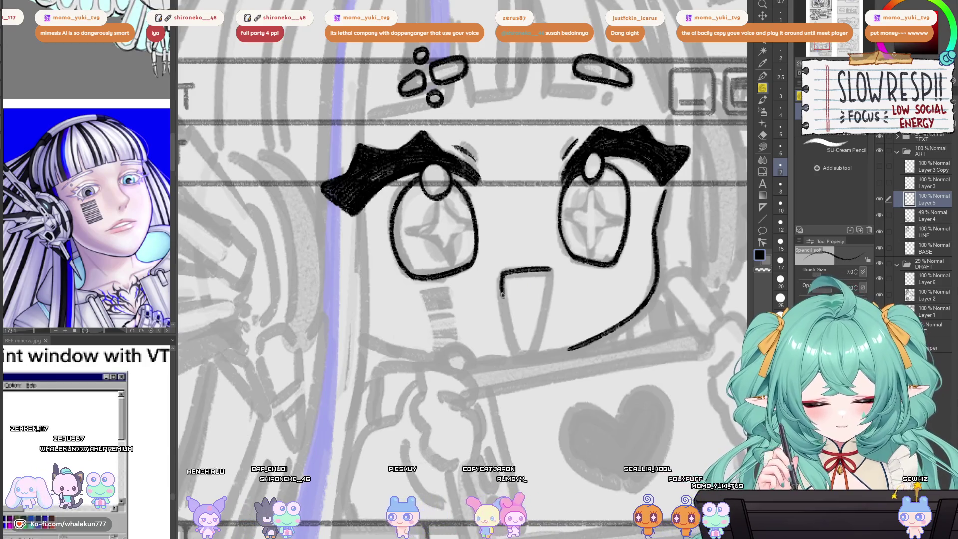
key(ctrl+z)
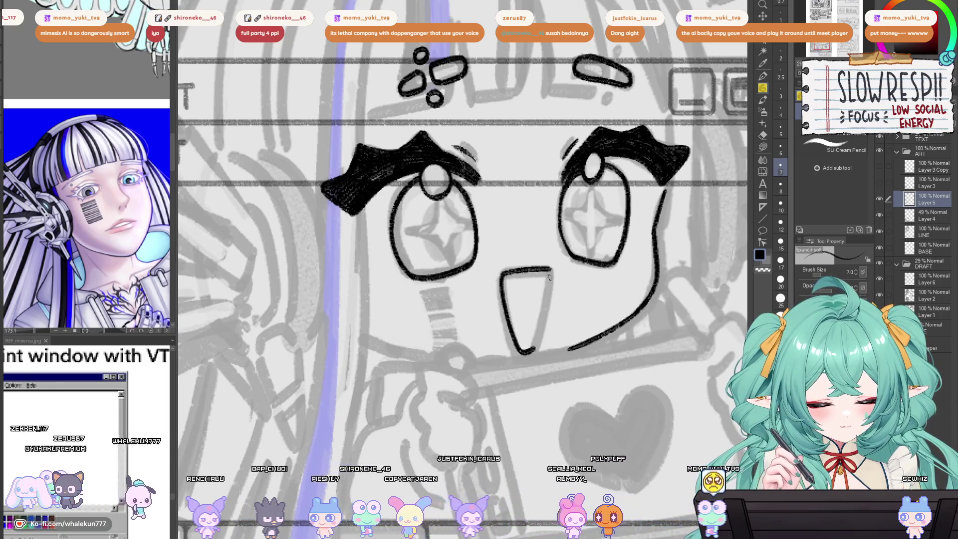
drag(547, 292, 536, 346)
key(ctrl+z)
key(ctrl+z)
mouse_move(501, 271)
mouse_down()
mouse_move(510, 329)
mouse_move(536, 345)
mouse_move(552, 270)
mouse_move(503, 317)
mouse_move(524, 345)
mouse_move(535, 333)
mouse_up()
key(ctrl+z)
key(ctrl+z)
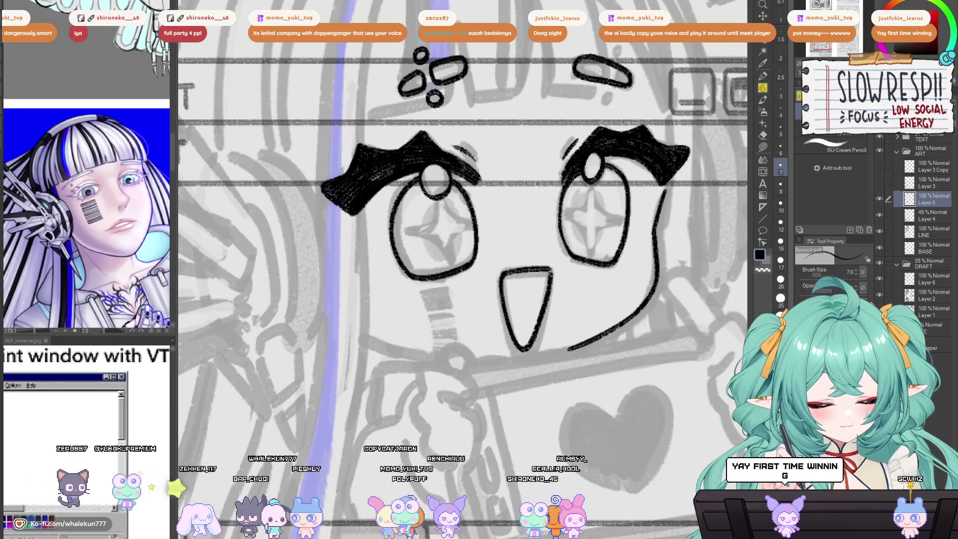
drag(558, 268, 541, 320)
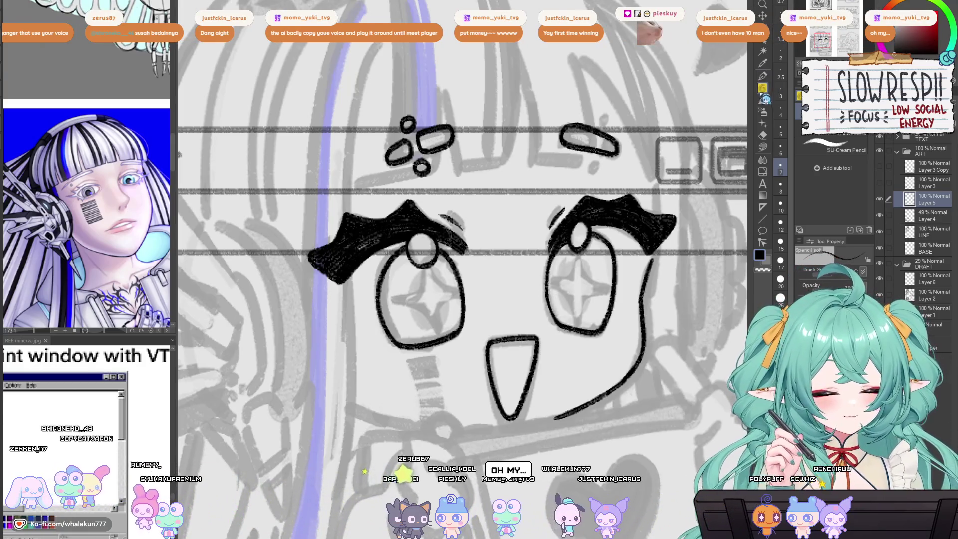
mouse_move(560, 445)
mouse_down()
mouse_move(416, 312)
mouse_move(459, 343)
mouse_move(594, 350)
mouse_up()
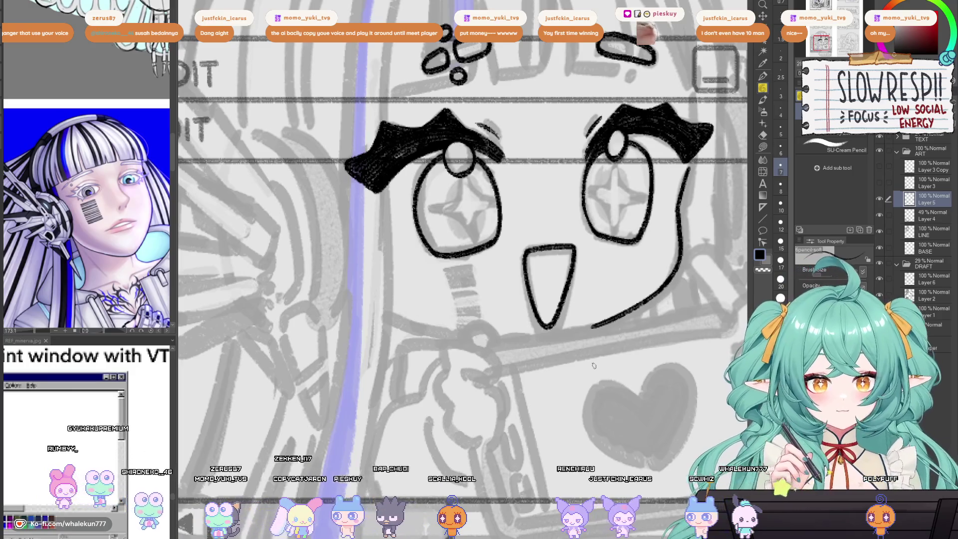
Step: Place a straight-line ruler and ink the tablet's straight top edge along it
scroll(581, 286, down, 5)
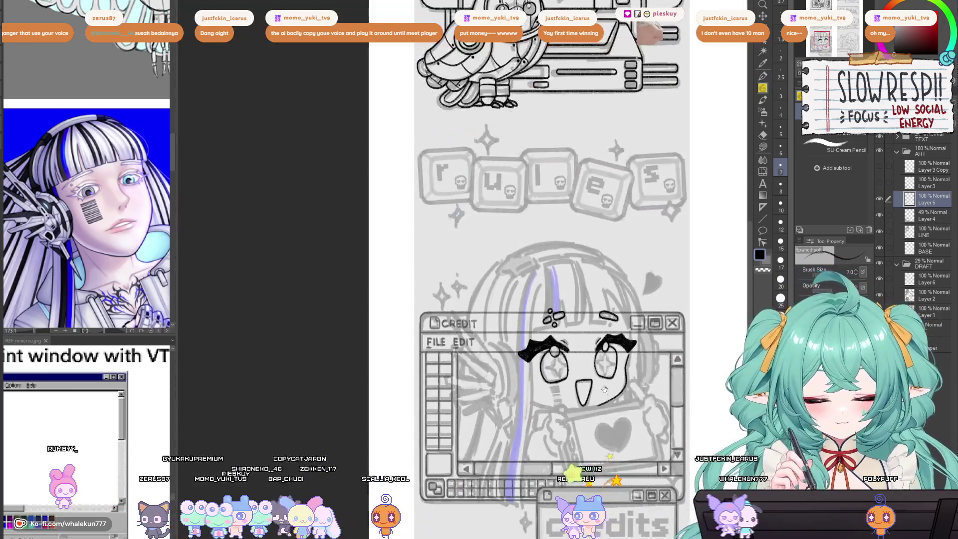
drag(604, 390, 606, 305)
scroll(643, 303, up, 5)
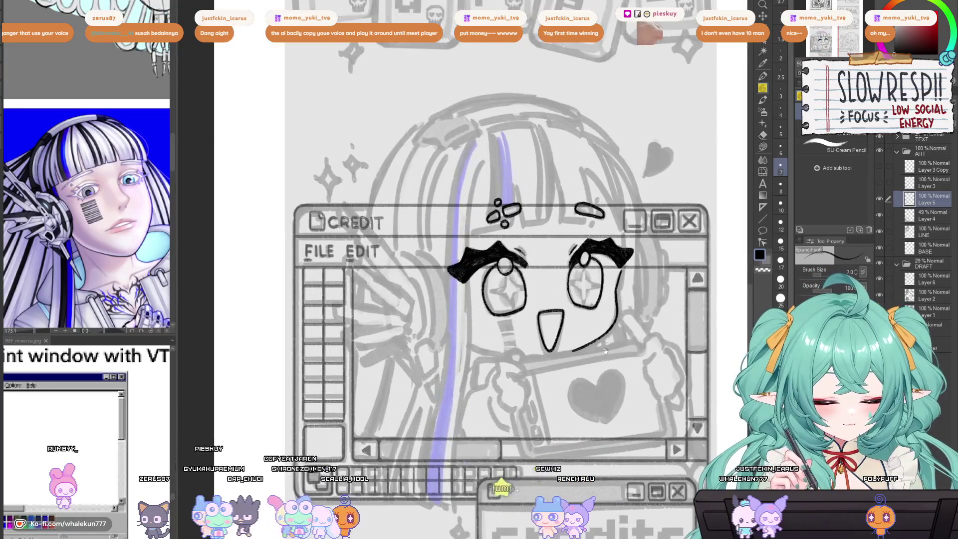
scroll(643, 303, down, 2)
scroll(593, 229, up, 2)
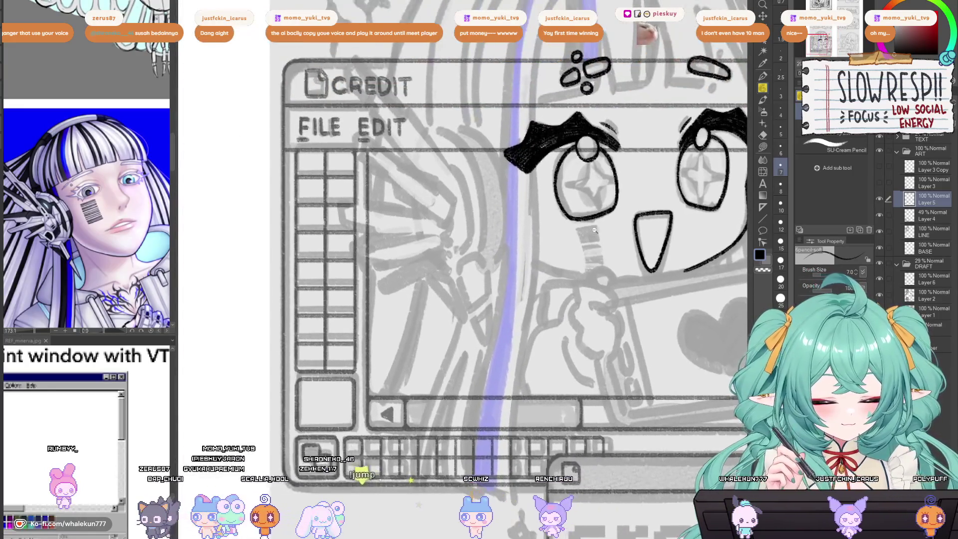
scroll(639, 288, down, 3)
scroll(638, 288, up, 3)
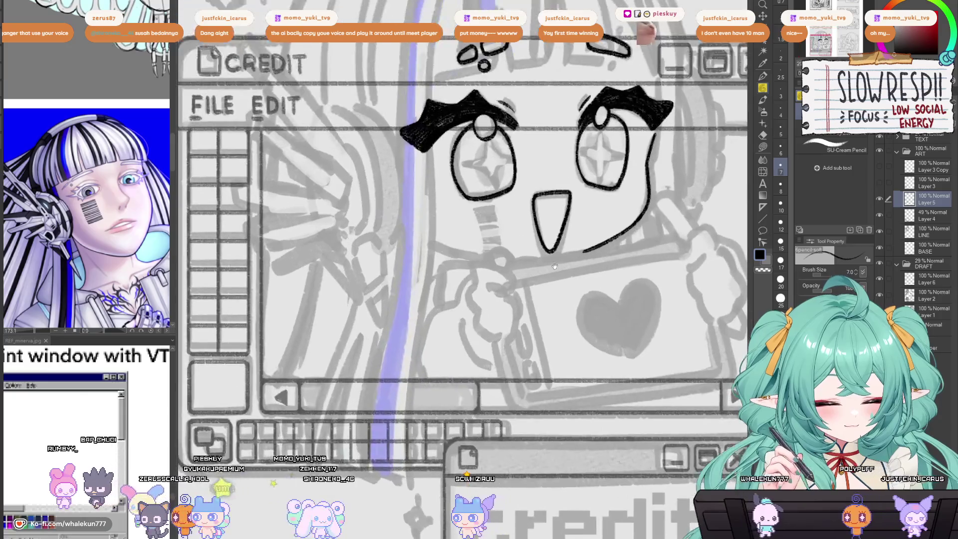
click(762, 206)
key(ctrl+shift+n)
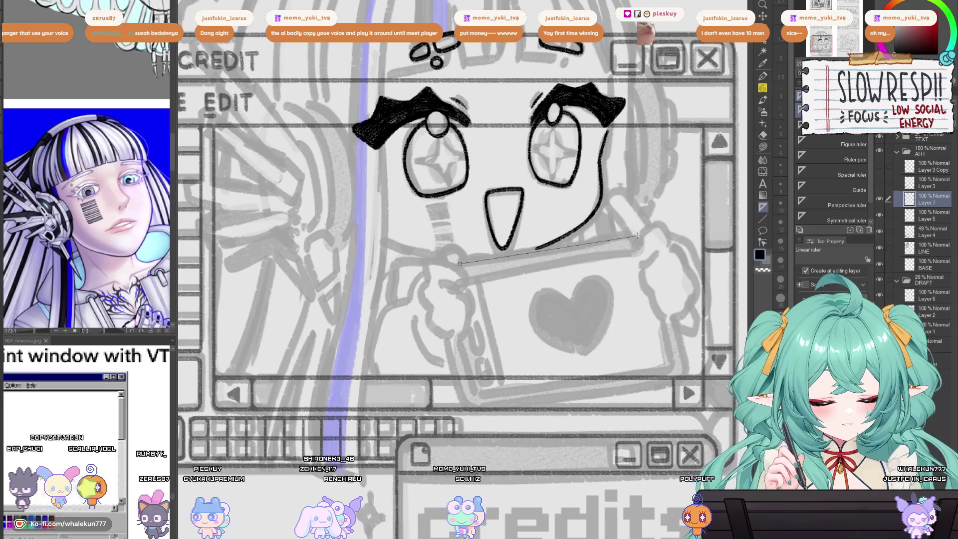
click(762, 88)
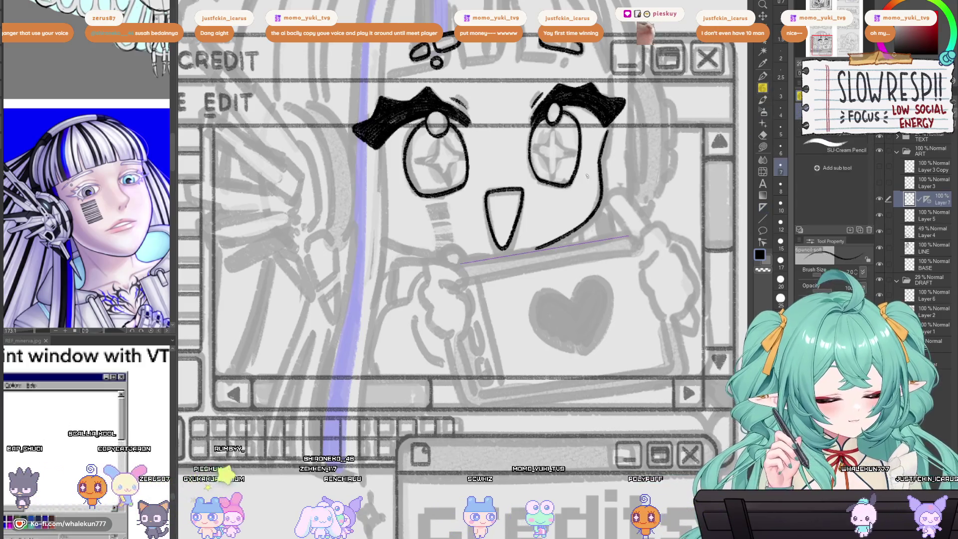
drag(461, 263, 630, 236)
Step: Move a copy of the edge line lower on the tablet
key(k)
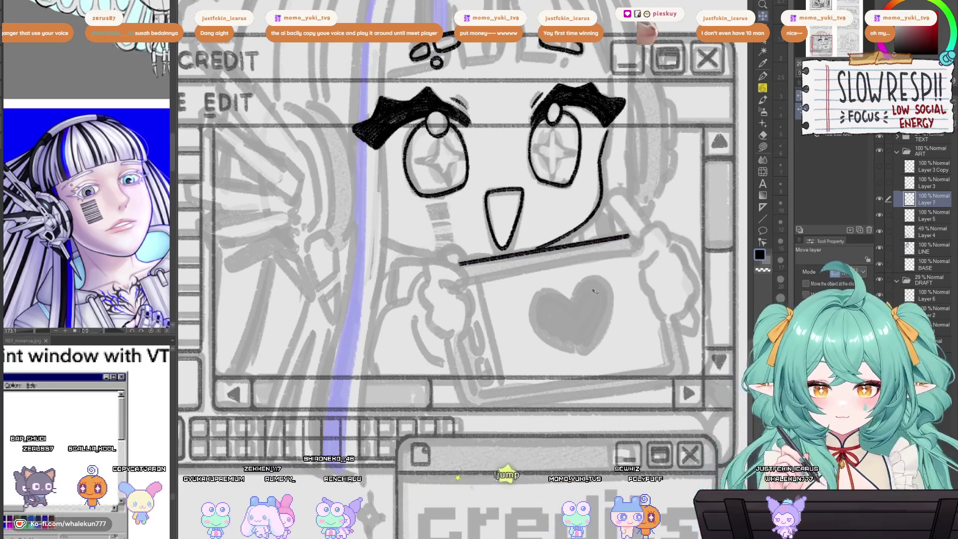
mouse_move(601, 279)
mouse_down()
mouse_move(607, 292)
mouse_move(586, 298)
mouse_move(626, 394)
mouse_move(634, 379)
mouse_up()
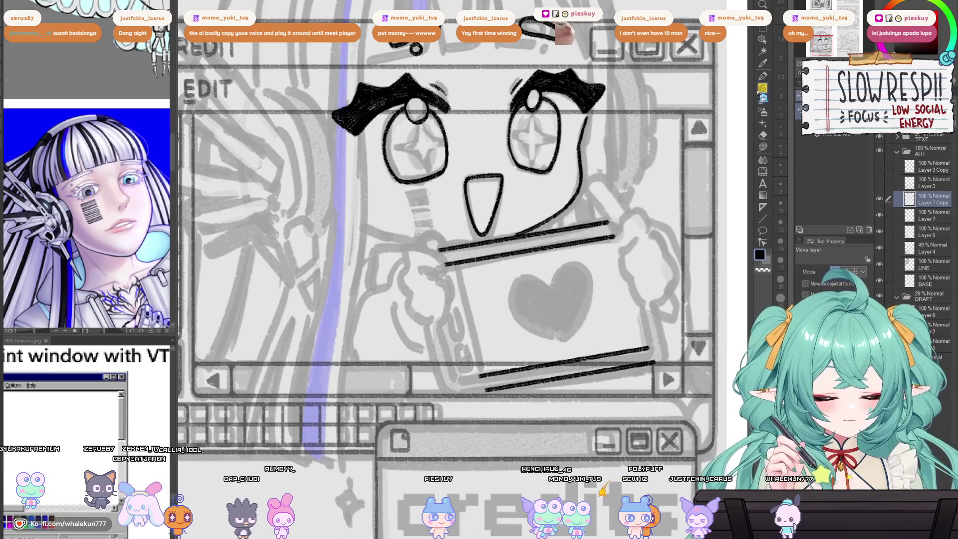
key(p)
scroll(614, 250, up, 3)
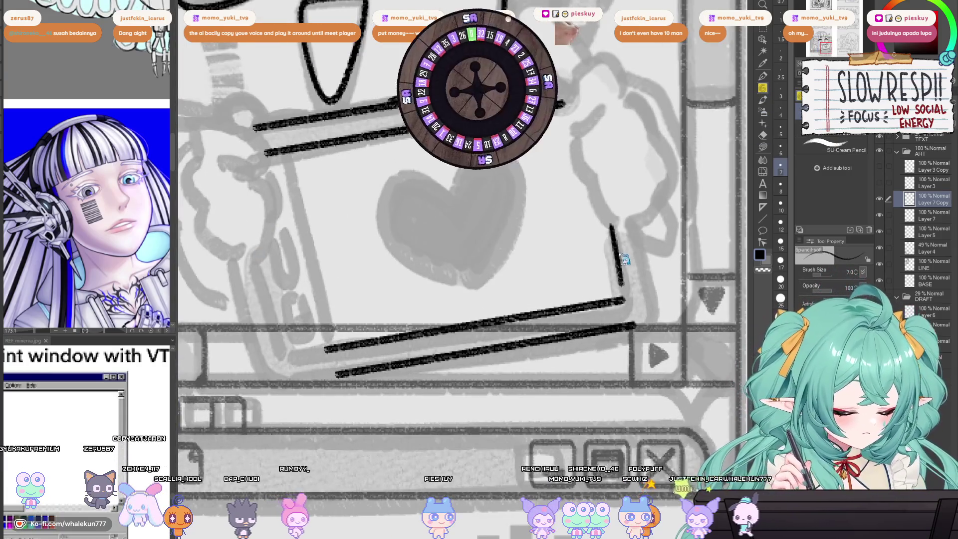
Step: Try several strokes for the tablet's right edge, undoing each attempt
key(ctrl+z)
drag(610, 220, 618, 257)
key(ctrl+z)
drag(611, 221, 623, 293)
key(ctrl+z)
drag(615, 238, 626, 295)
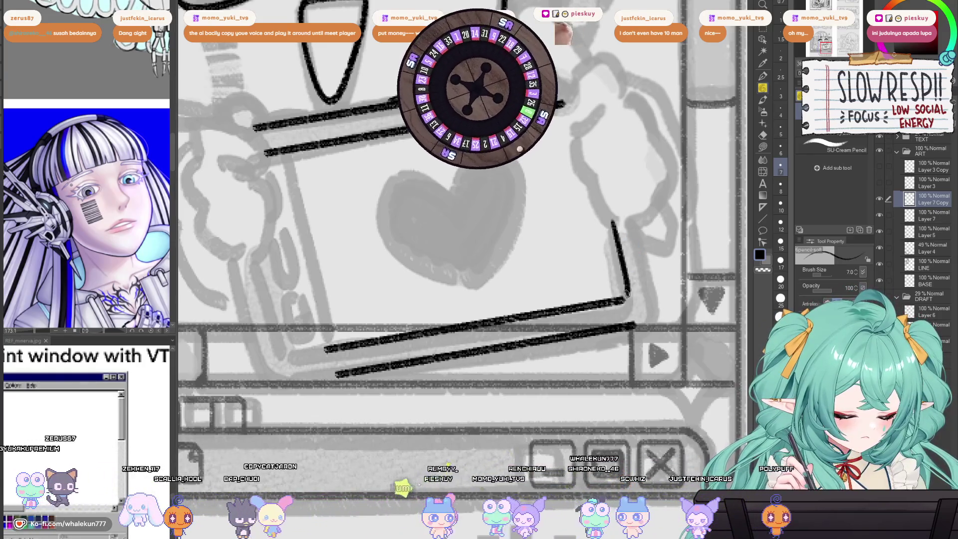
key(ctrl+z)
drag(611, 221, 621, 257)
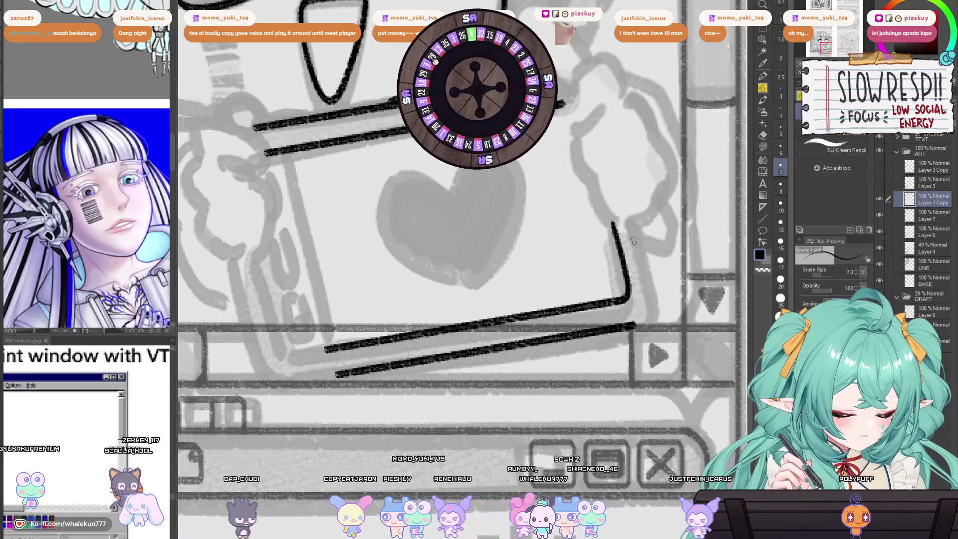
key(ctrl+z)
Step: Set a ruler along the tablet's bottom and ink the bottom edge line
click(768, 204)
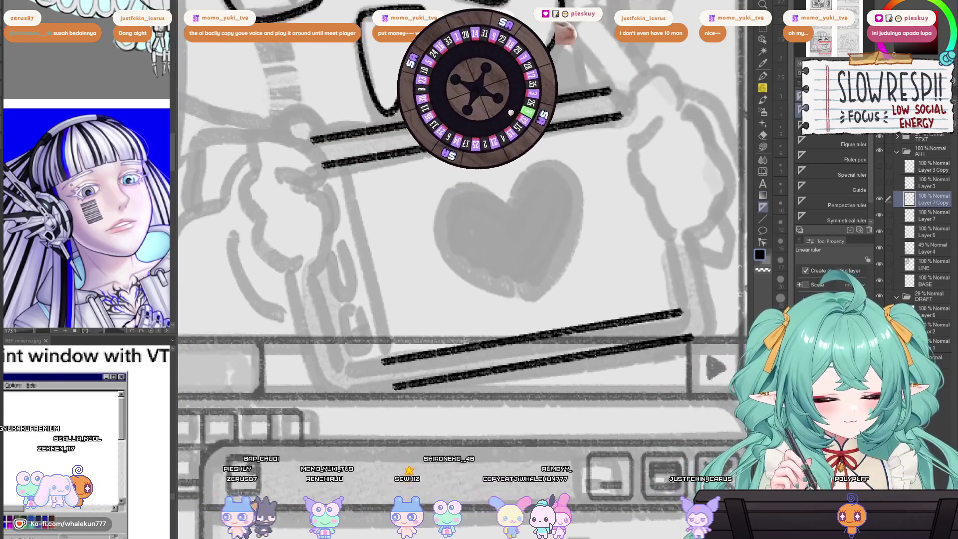
key(ctrl+z)
key(ctrl+z)
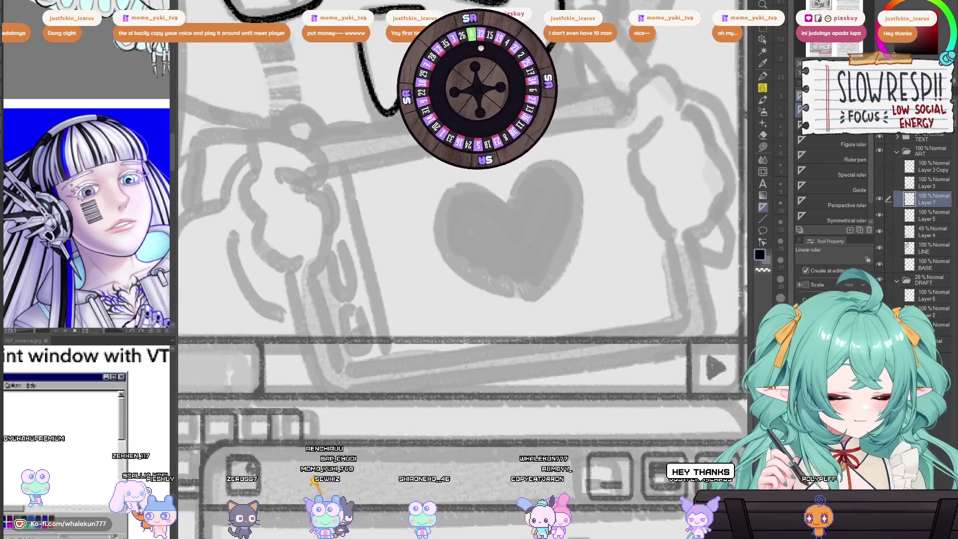
drag(391, 388, 718, 339)
key(p)
drag(326, 401, 743, 326)
key(ctrl+z)
drag(344, 399, 718, 341)
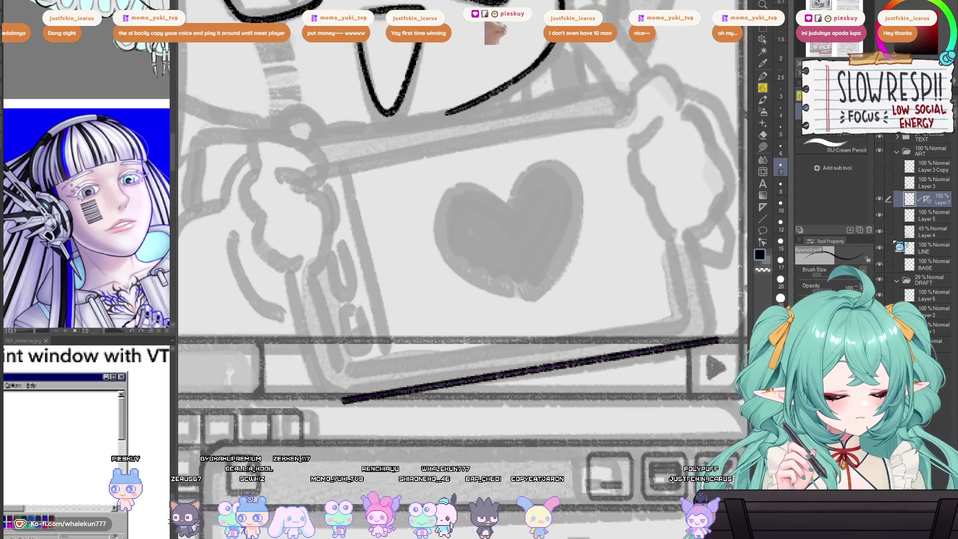
Step: Add a parallel copy of the bottom line and rotate a copied pair into the left edge
key(k)
mouse_move(656, 406)
mouse_down()
mouse_move(647, 385)
mouse_move(648, 414)
mouse_move(609, 300)
mouse_move(683, 416)
mouse_move(580, 331)
mouse_move(570, 255)
mouse_up()
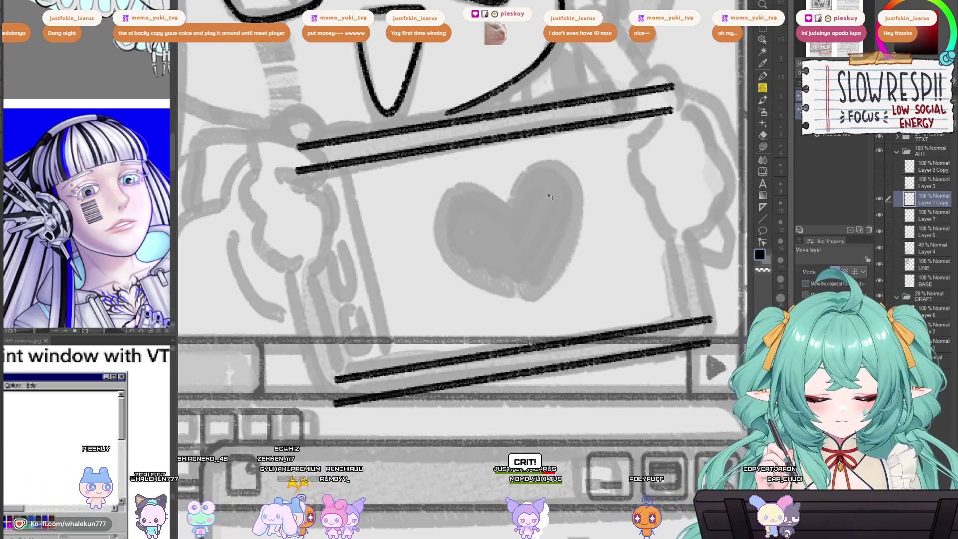
key(ctrl+c)
key(ctrl+v)
key(ctrl+t)
drag(506, 119, 589, 247)
mouse_move(645, 124)
mouse_down()
mouse_move(516, 213)
mouse_move(474, 282)
mouse_move(349, 411)
mouse_move(337, 411)
mouse_up()
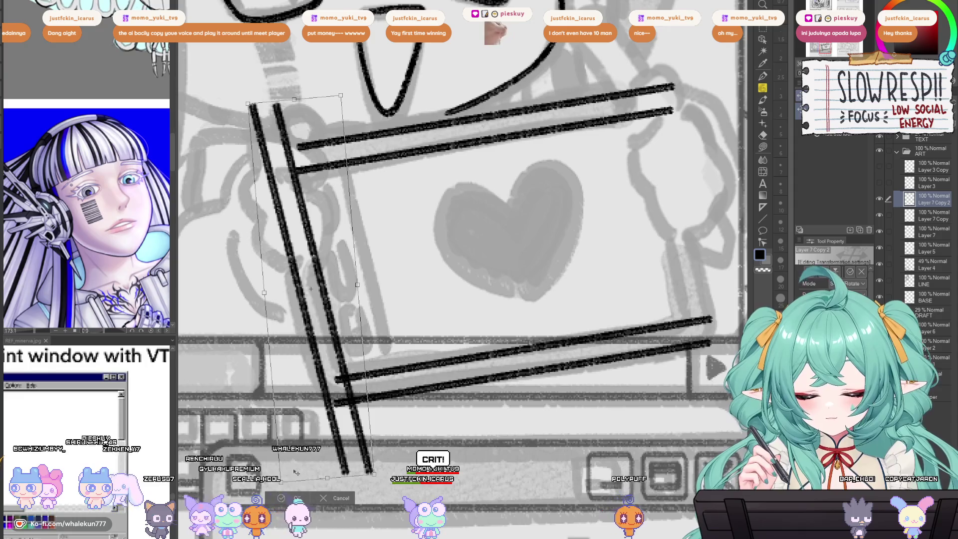
Step: Move a copied vertical pair to the tablet's right side and trim its overhanging ends
key(Return)
mouse_move(379, 319)
mouse_down()
mouse_move(643, 319)
mouse_move(709, 302)
mouse_move(680, 359)
mouse_up()
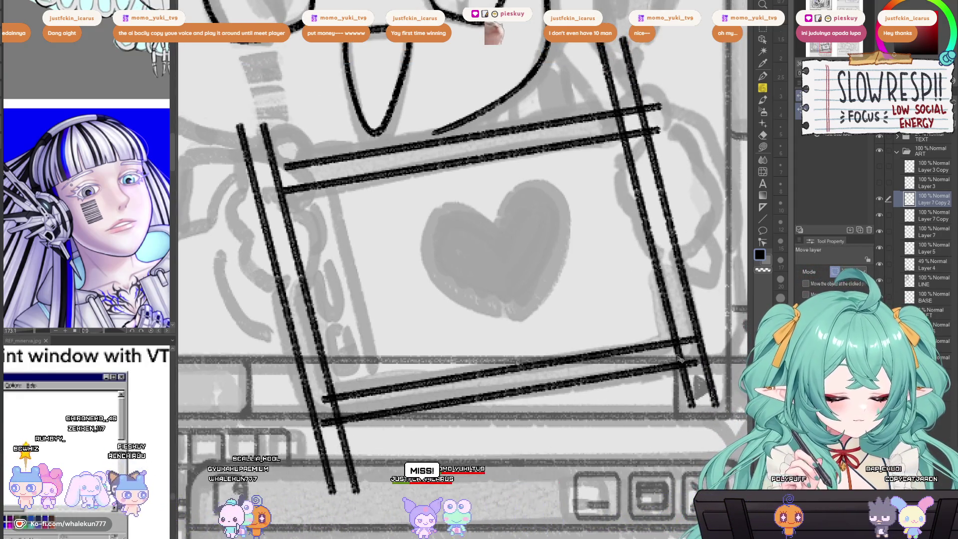
key(e)
drag(596, 48, 626, 140)
drag(619, 25, 658, 122)
drag(675, 352, 688, 405)
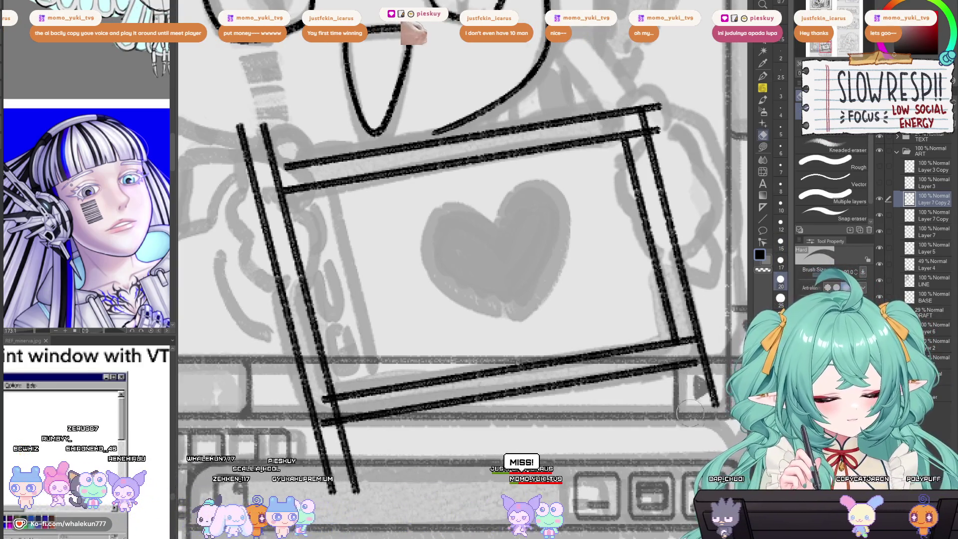
Step: Erase the inner left stroke's top and merge Layer 7 Copy down into Layer 7
mouse_move(262, 123)
mouse_down()
mouse_move(357, 135)
mouse_move(382, 202)
mouse_move(334, 145)
mouse_move(340, 167)
mouse_up()
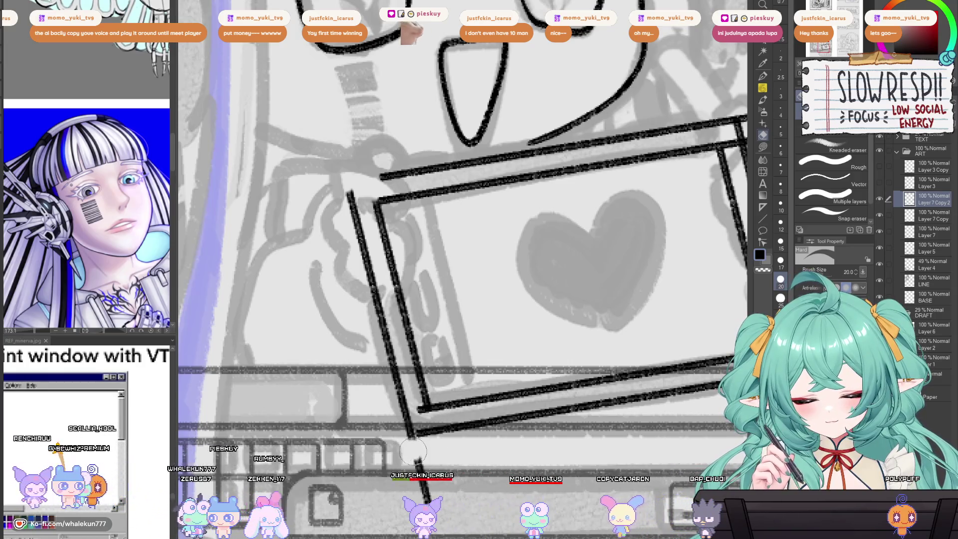
drag(413, 451, 363, 423)
click(937, 218)
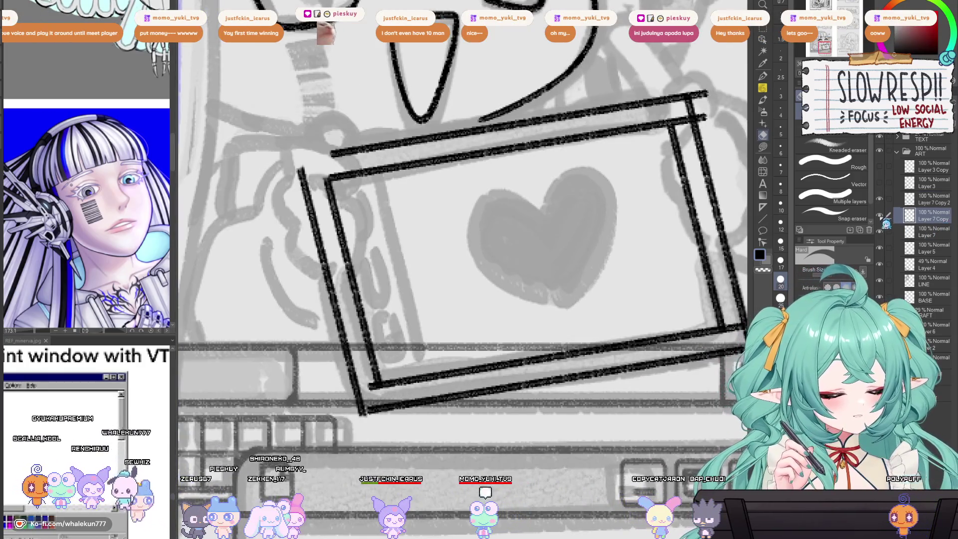
key(ctrl+e)
drag(712, 116, 713, 193)
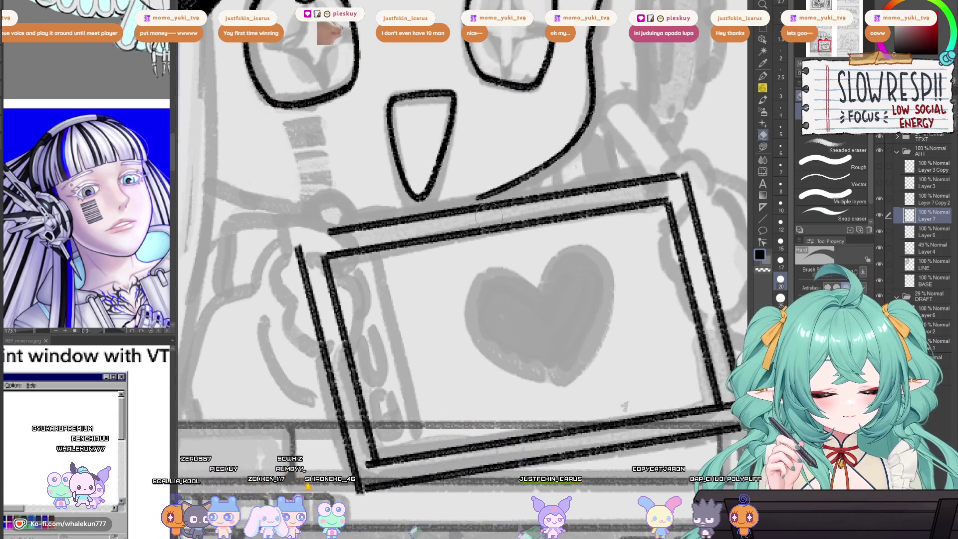
drag(469, 405, 489, 310)
drag(392, 355, 305, 337)
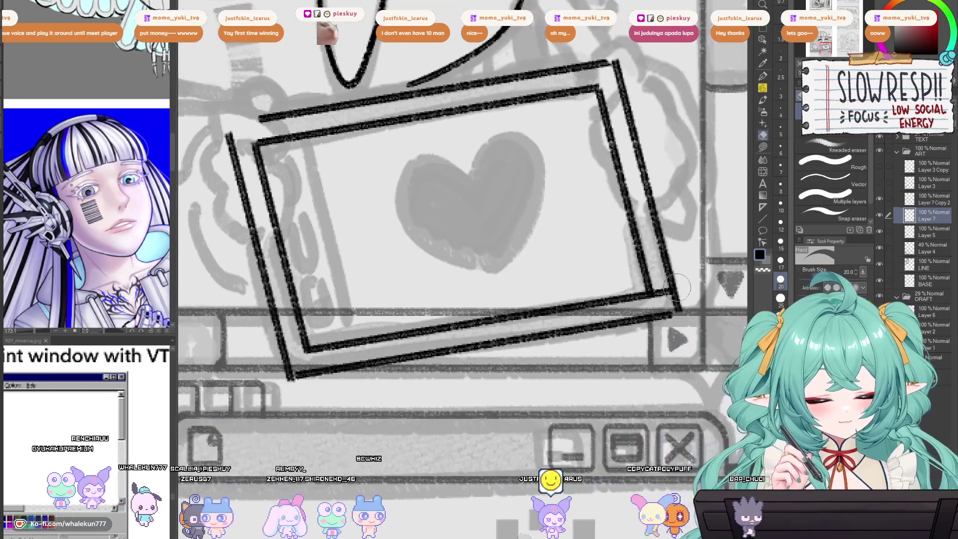
drag(682, 258, 676, 313)
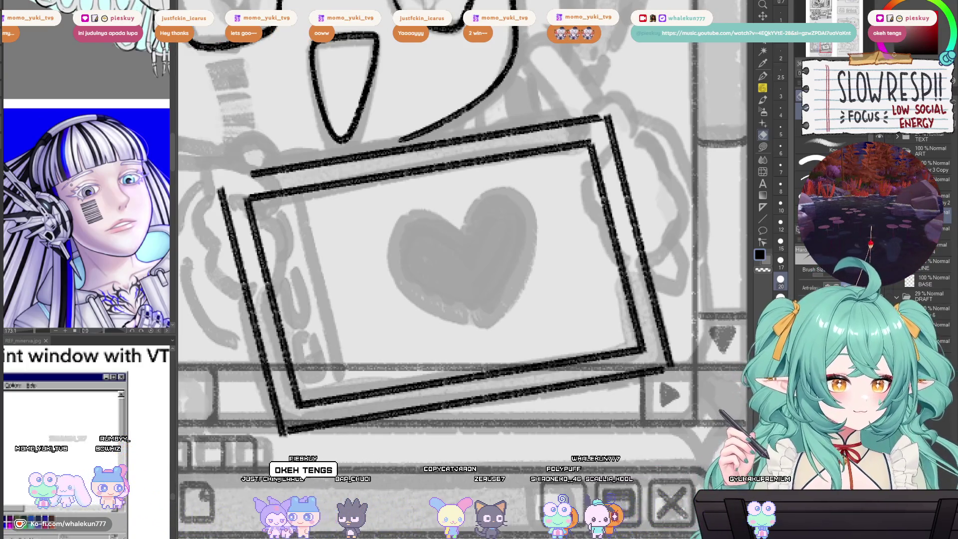
Step: Switch to the thinner pen and bring the frame's top-right corner into view
key(p)
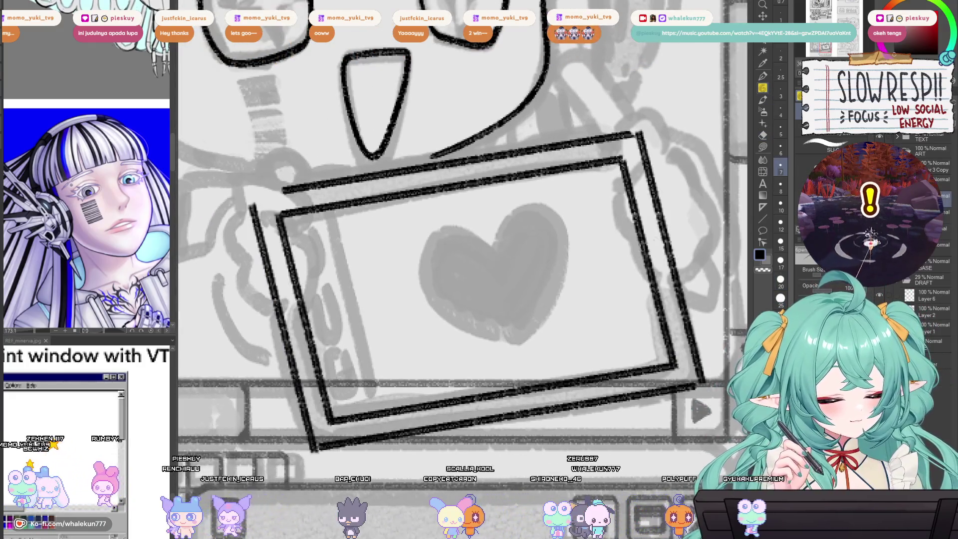
drag(608, 161, 543, 270)
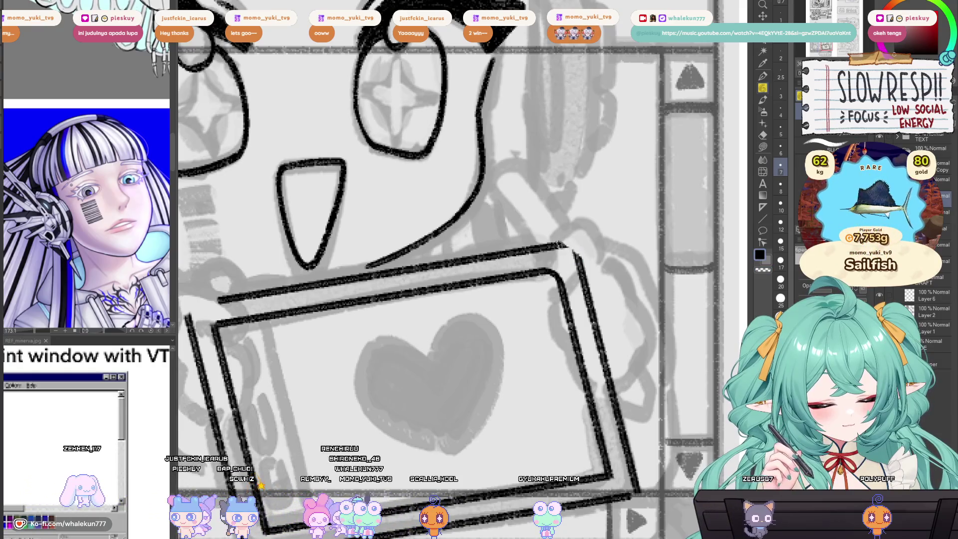
Step: Redraw the tablet's top-right corner as a rounded curve, undoing the unsatisfying attempts
key(ctrl+z)
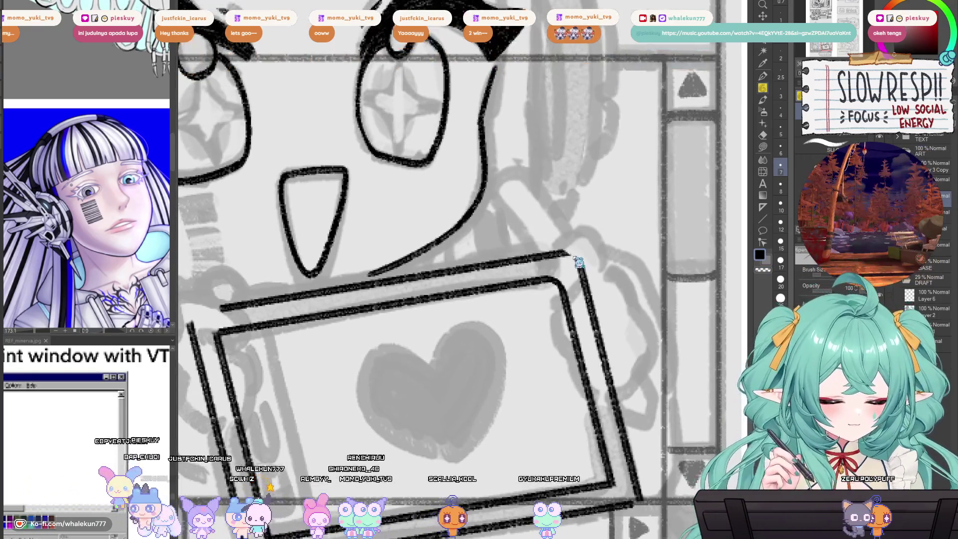
drag(562, 251, 581, 271)
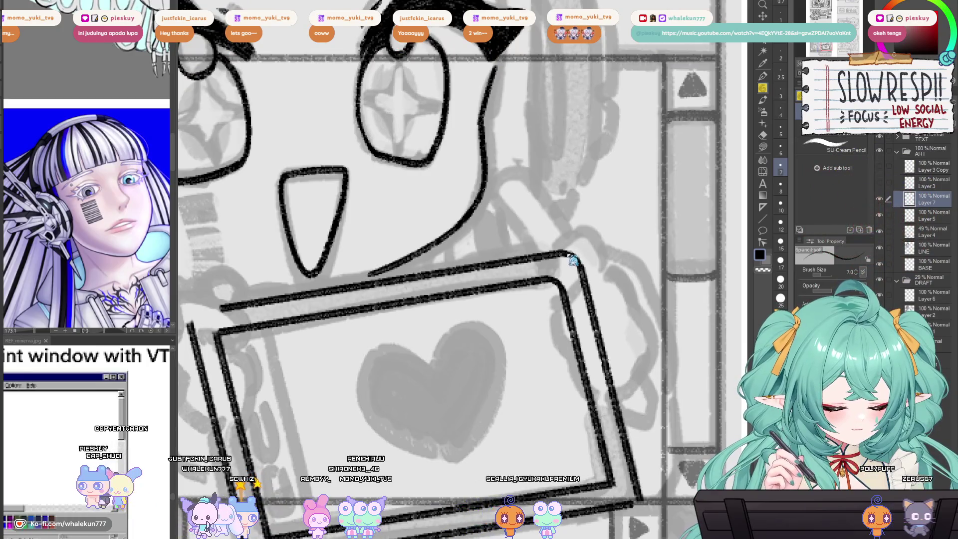
key(ctrl+z)
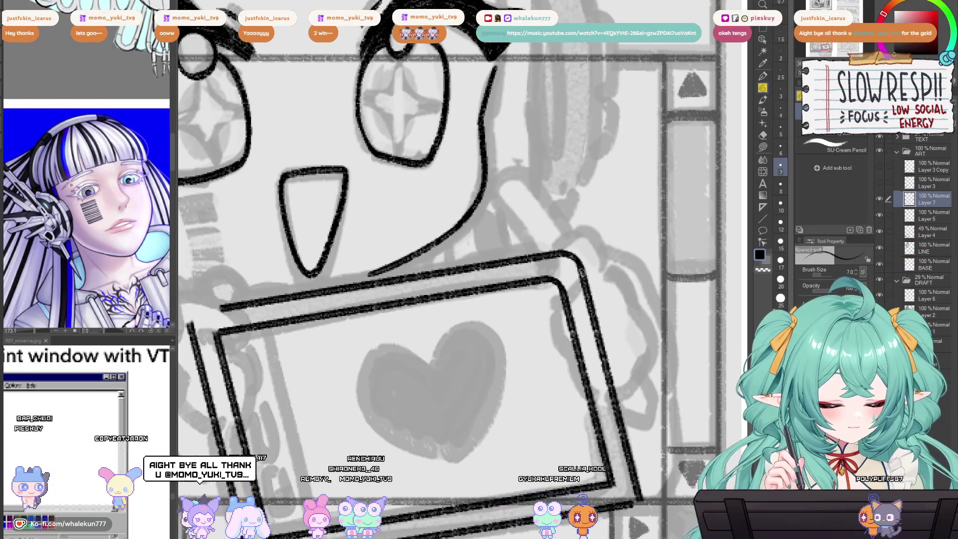
Step: Check the tablet's corners with a horizontal canvas flip, then zoom out to the face and frame
drag(590, 280, 591, 260)
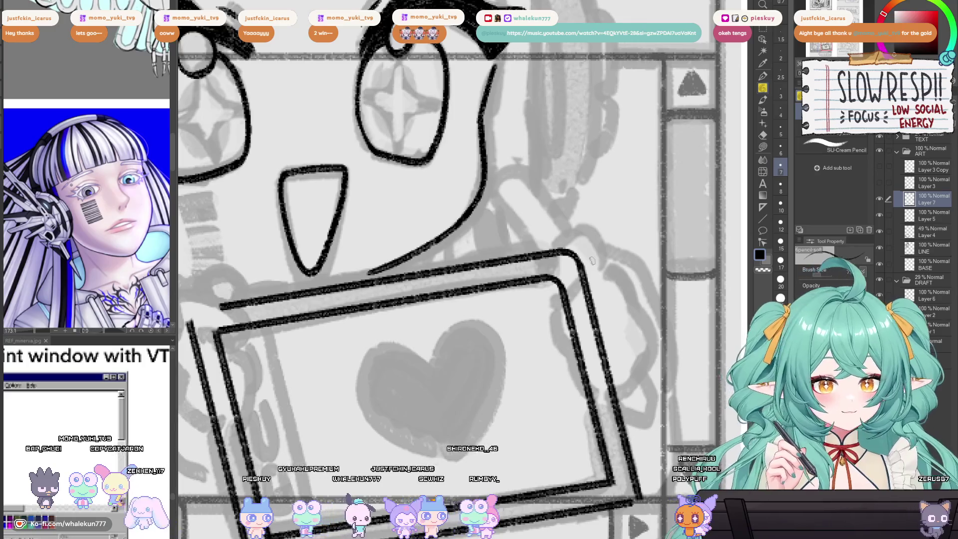
drag(609, 472, 645, 313)
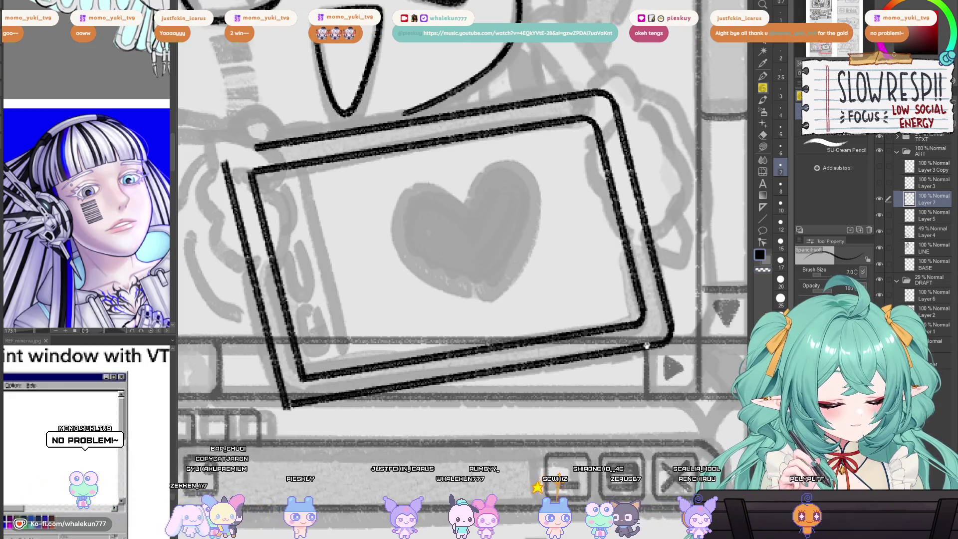
drag(297, 372, 377, 341)
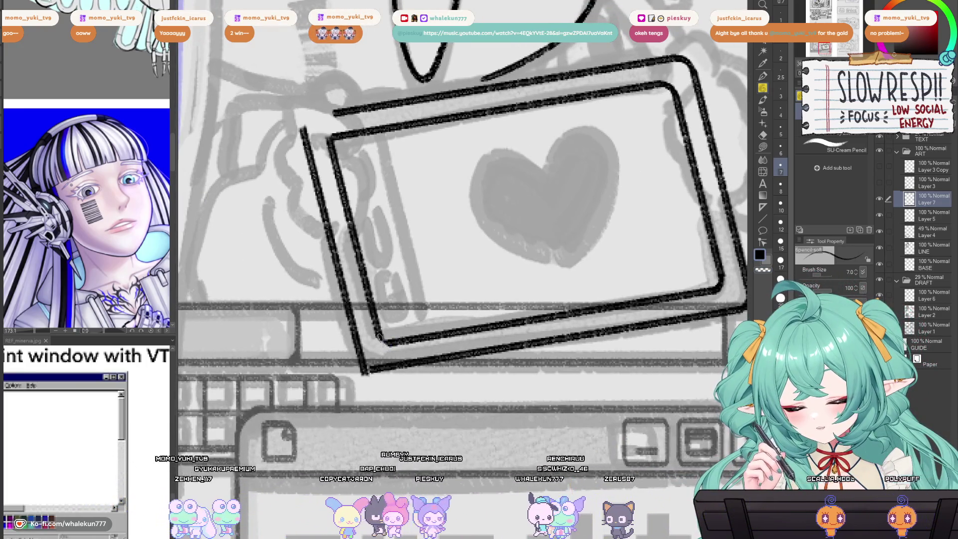
scroll(449, 244, down, 1)
scroll(449, 244, up, 1)
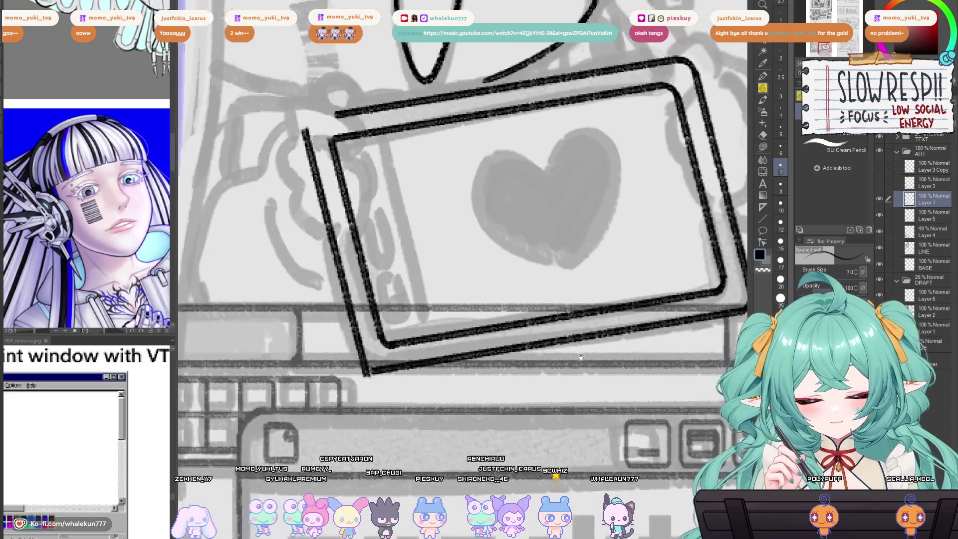
drag(331, 134, 422, 270)
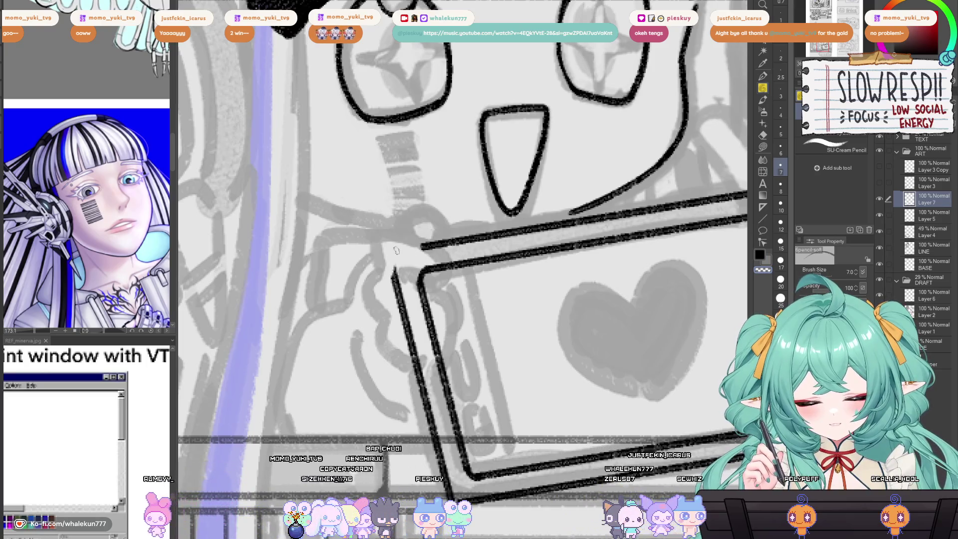
scroll(399, 255, down, 3)
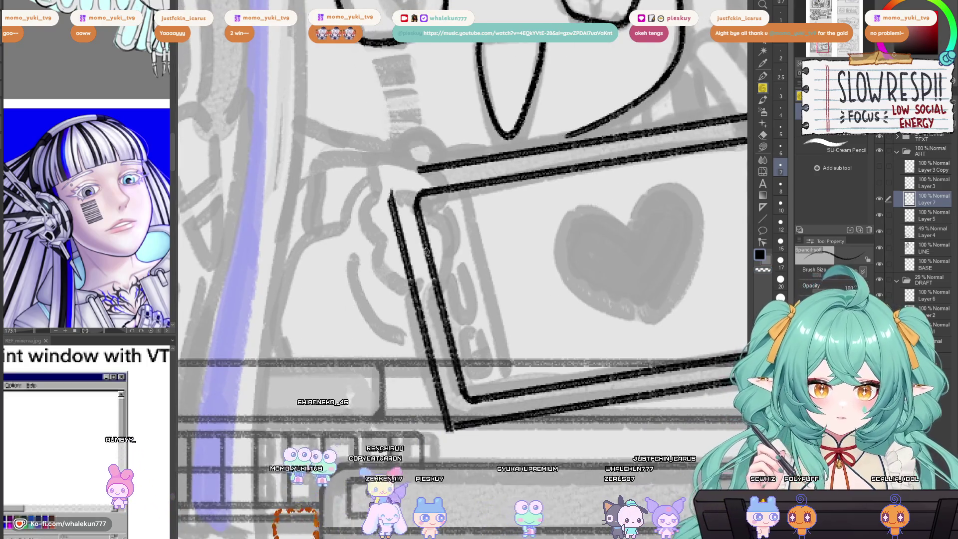
key(h)
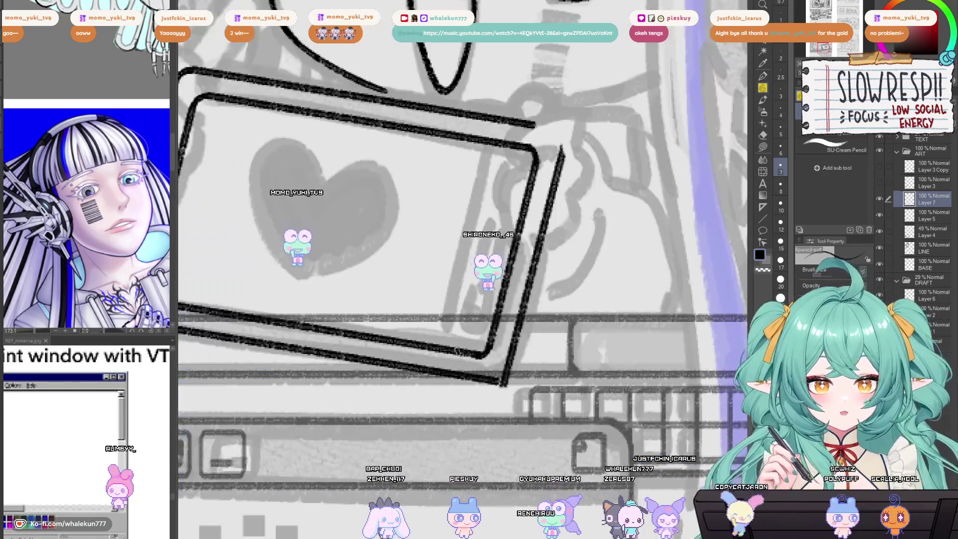
scroll(456, 351, down, 2)
key(h)
scroll(458, 315, up, 2)
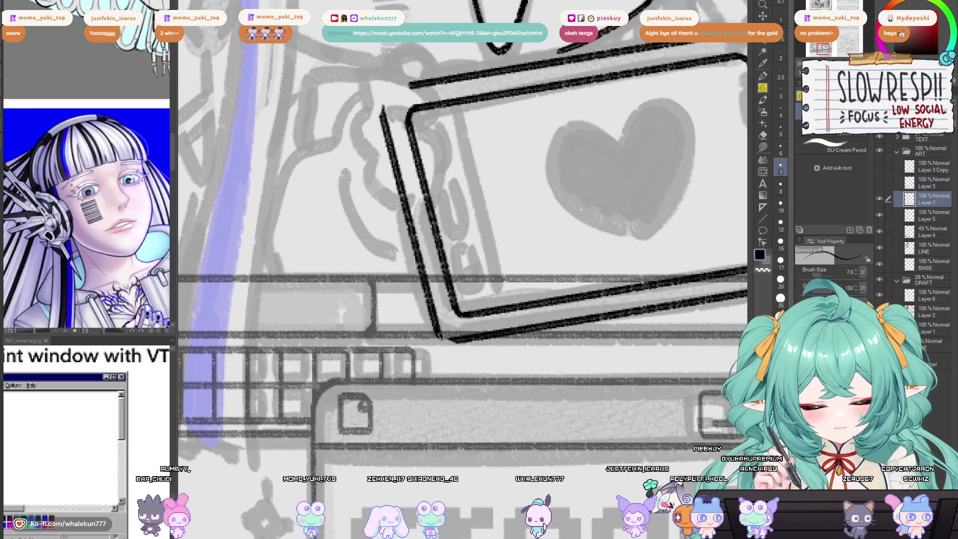
key(ctrl+minus)
key(ctrl+minus)
key(ctrl+minus)
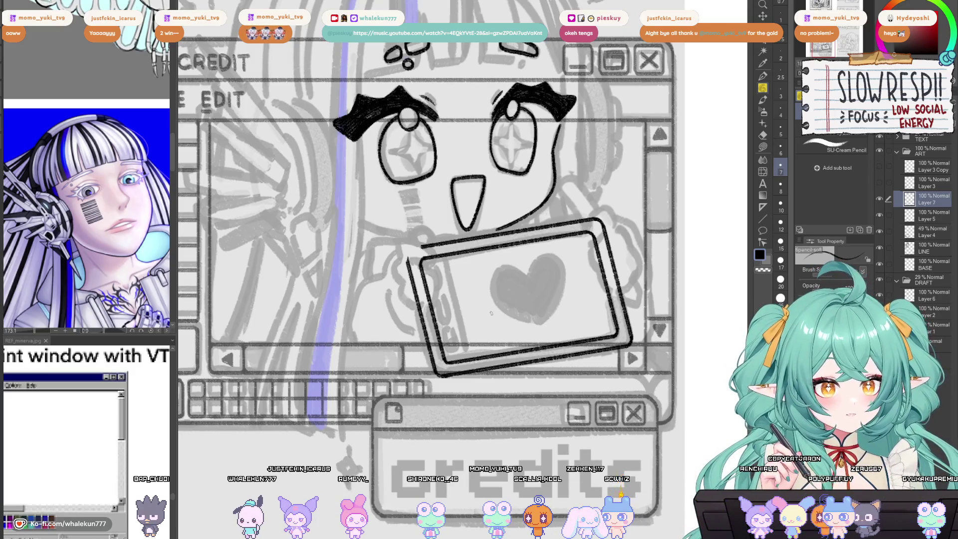
Step: Copy the lassoed left edge, shift it right as an inner line, and merge into Layer 7
scroll(522, 333, up, 3)
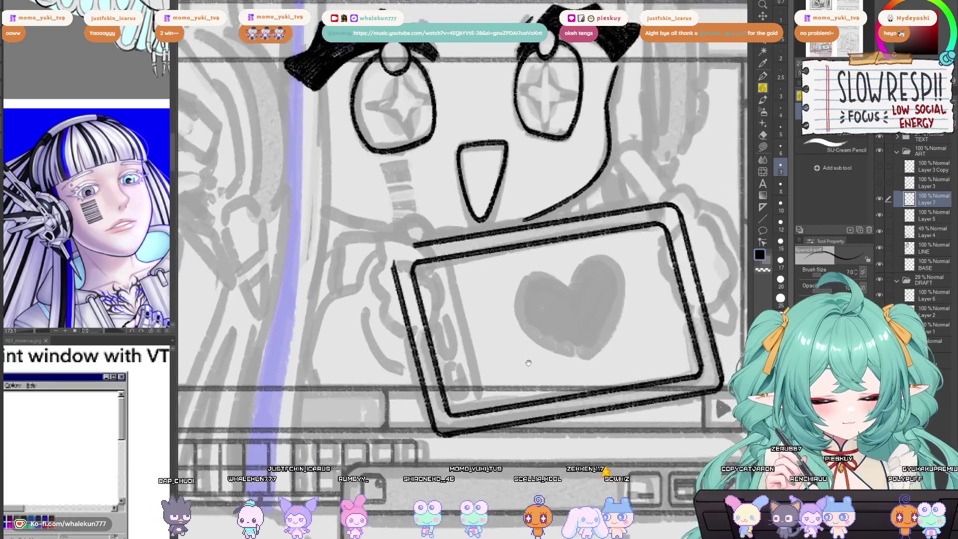
key(m)
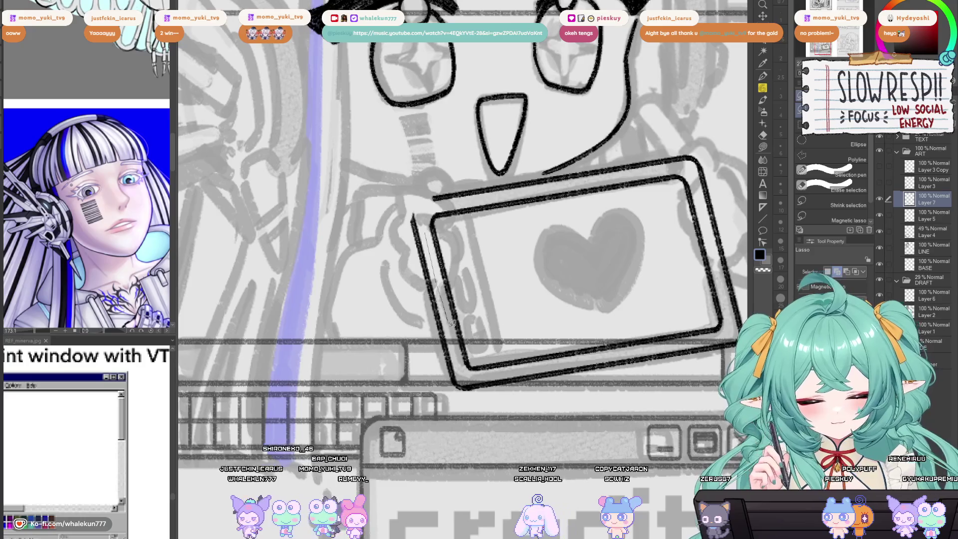
drag(451, 381, 408, 194)
key(ctrl+c)
key(ctrl+v)
key(k)
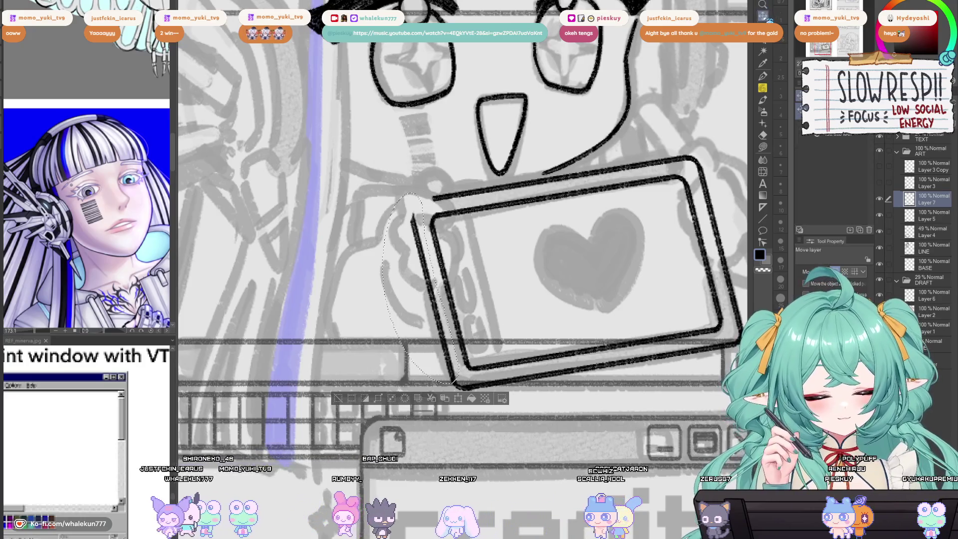
key(ctrl+d)
mouse_move(444, 248)
mouse_down()
mouse_move(508, 248)
mouse_move(498, 248)
mouse_up()
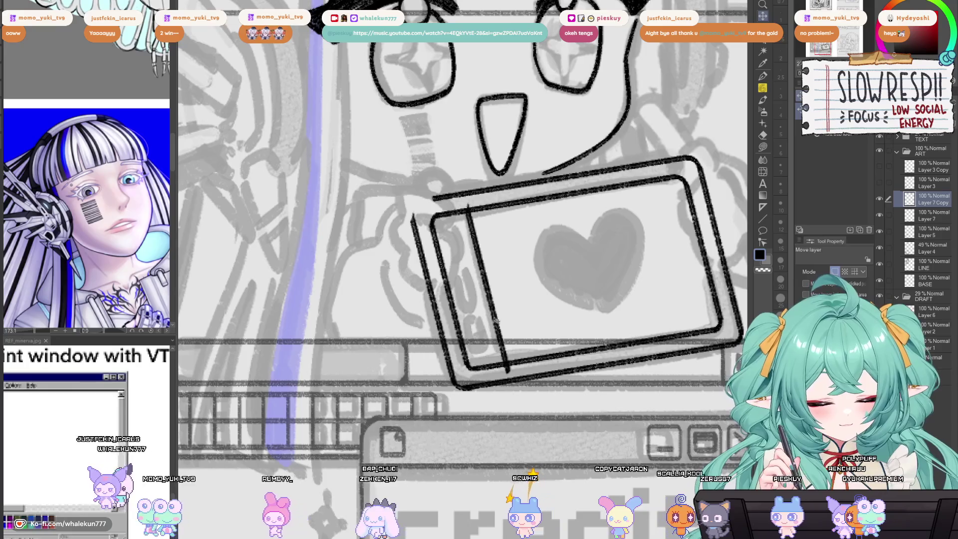
key(e)
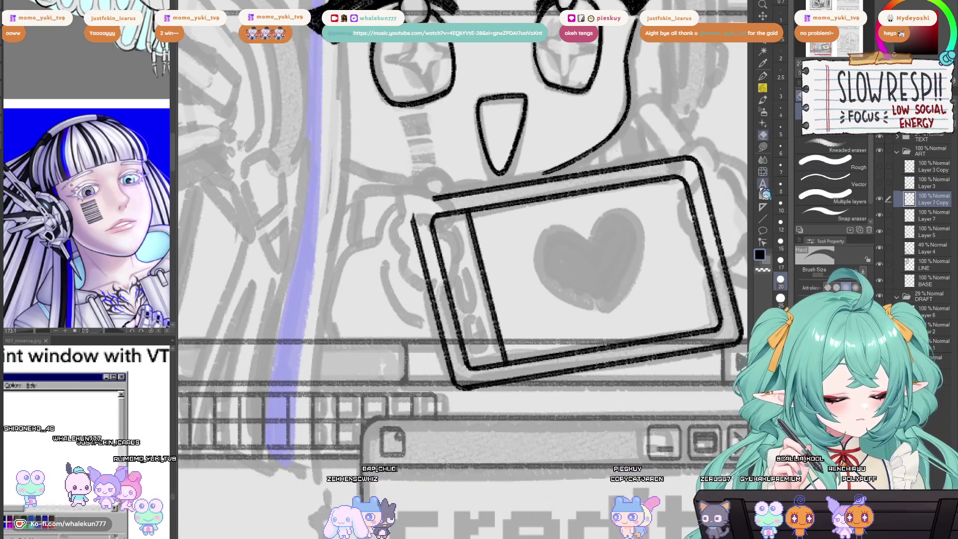
key(ctrl+e)
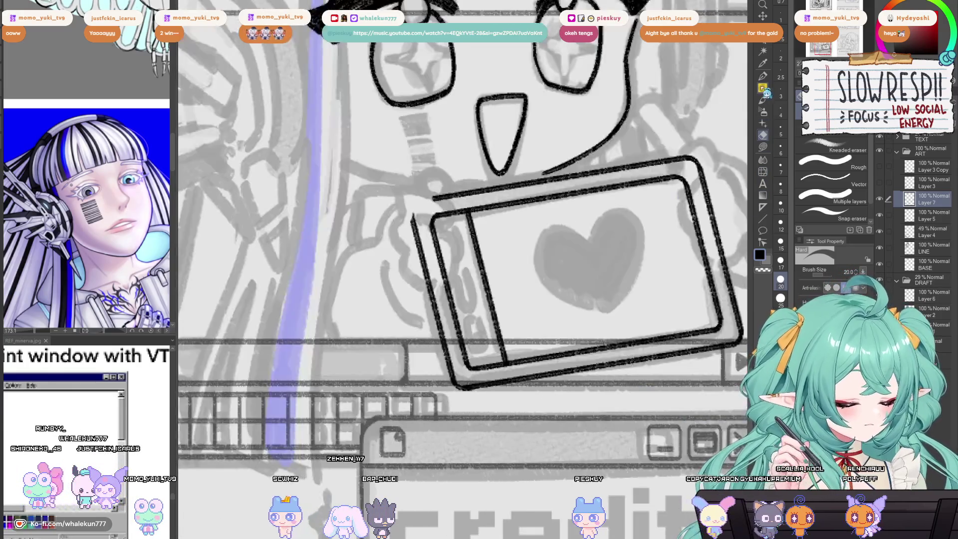
Step: Add a new layer and try moving the inner left edge line, then undo it
click(762, 88)
key(ctrl+shift+n)
key(ctrl+plus)
key(ctrl+plus)
key(ctrl+plus)
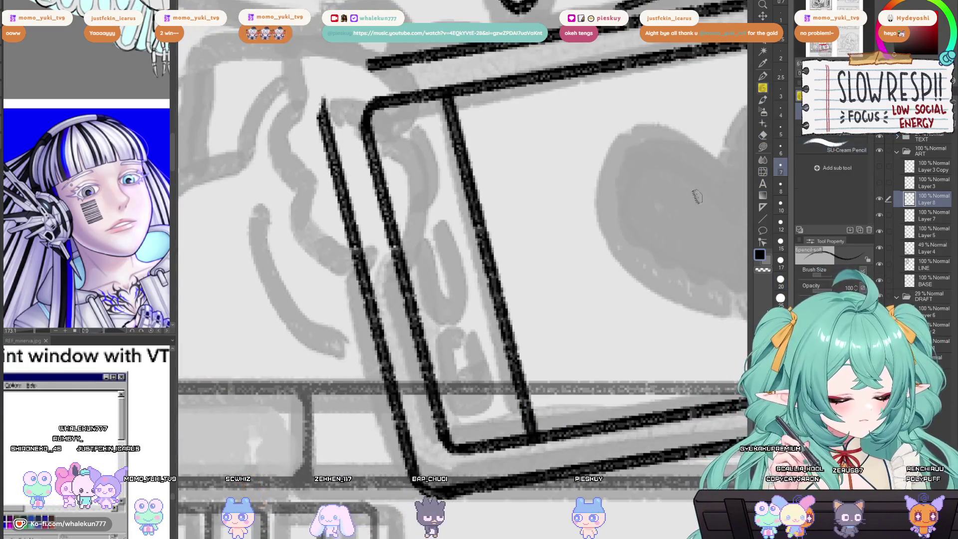
key(m)
drag(469, 169, 463, 172)
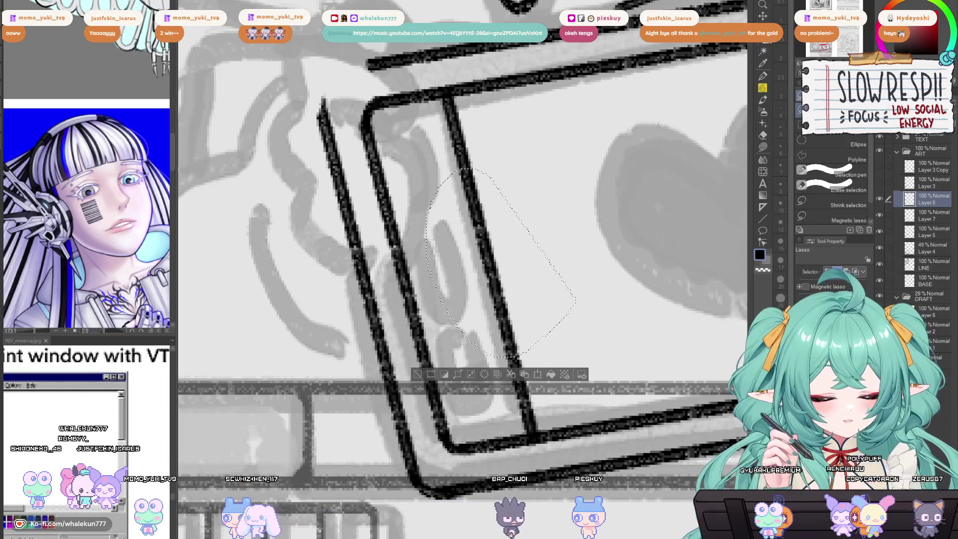
key(k)
key(ctrl+d)
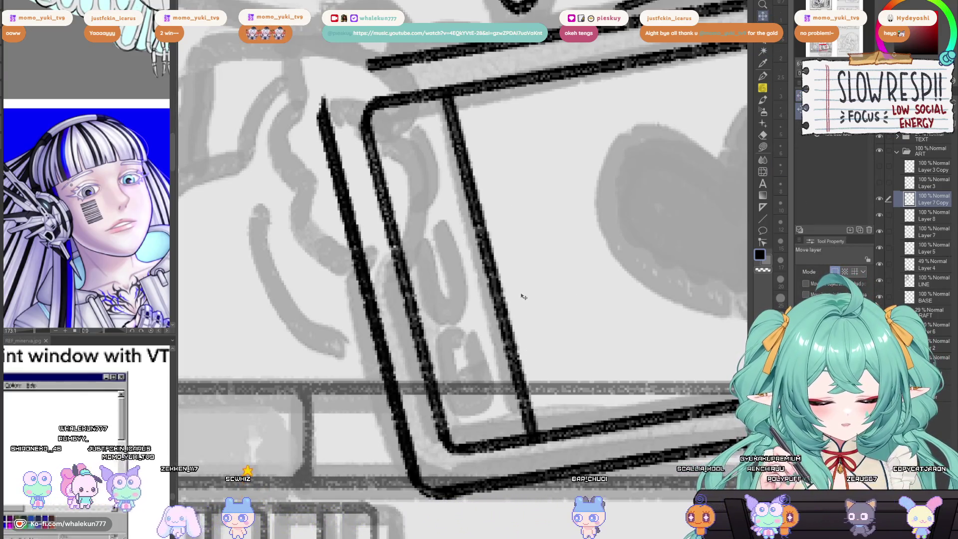
key(ctrl+z)
key(ctrl+z)
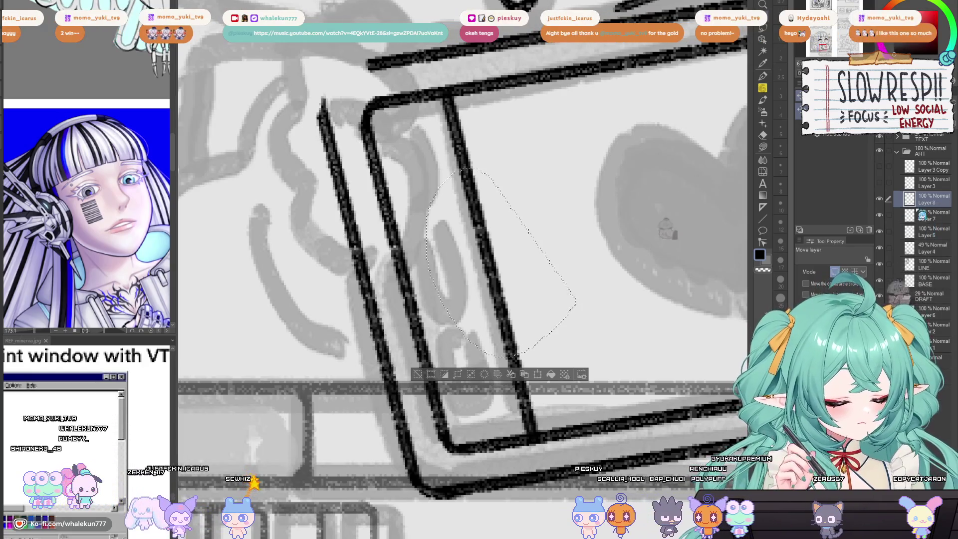
Step: Duplicate Layer 7 twice, shifting the copied line into the side bezel as parallel strokes
click(929, 217)
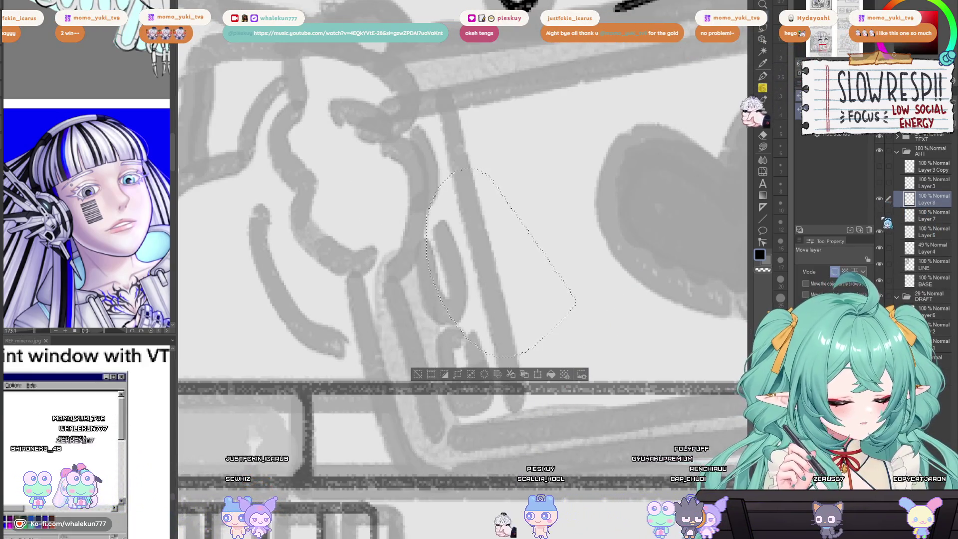
key(ctrl+j)
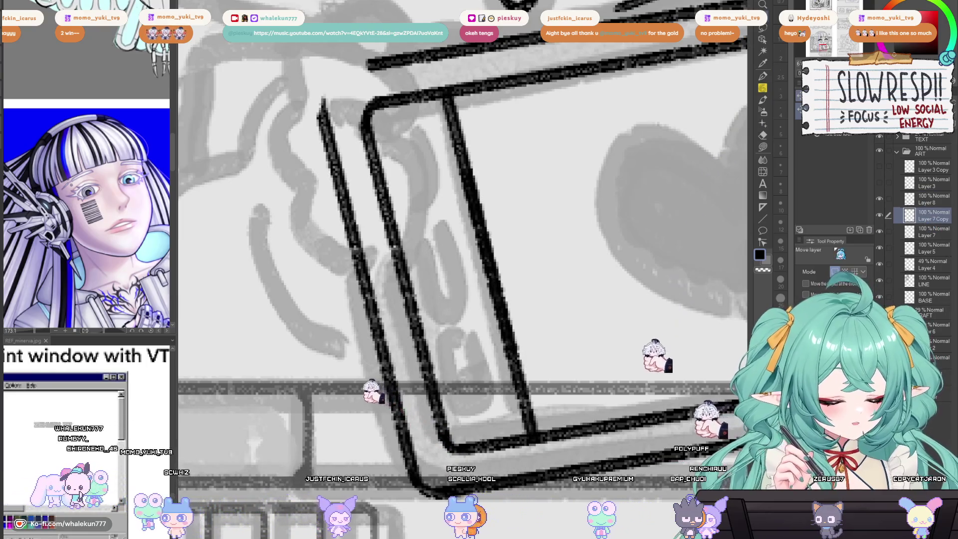
mouse_move(614, 372)
mouse_down()
mouse_move(568, 363)
mouse_move(581, 357)
mouse_up()
key(ctrl+j)
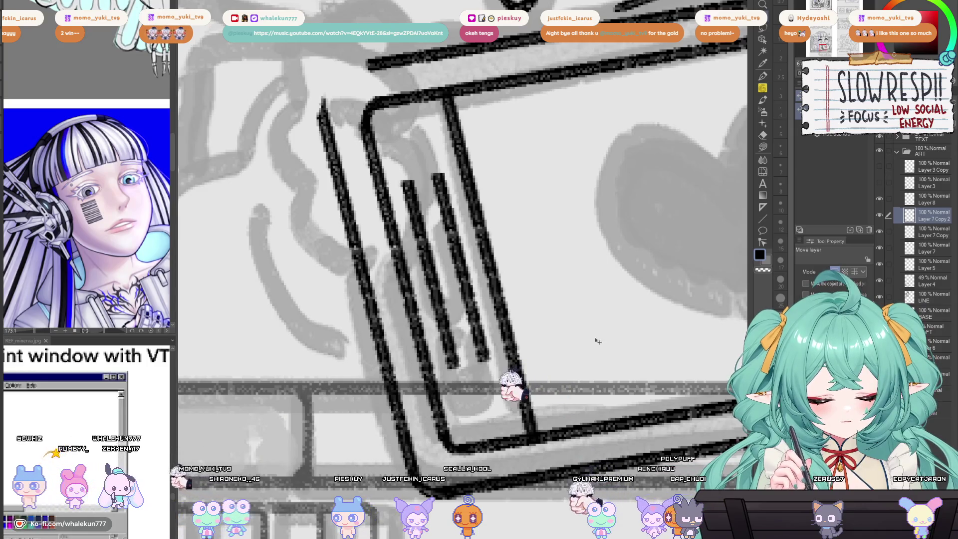
Step: Erase the two bezel strokes' tops and close their bottom with a curved pencil stroke
key(p)
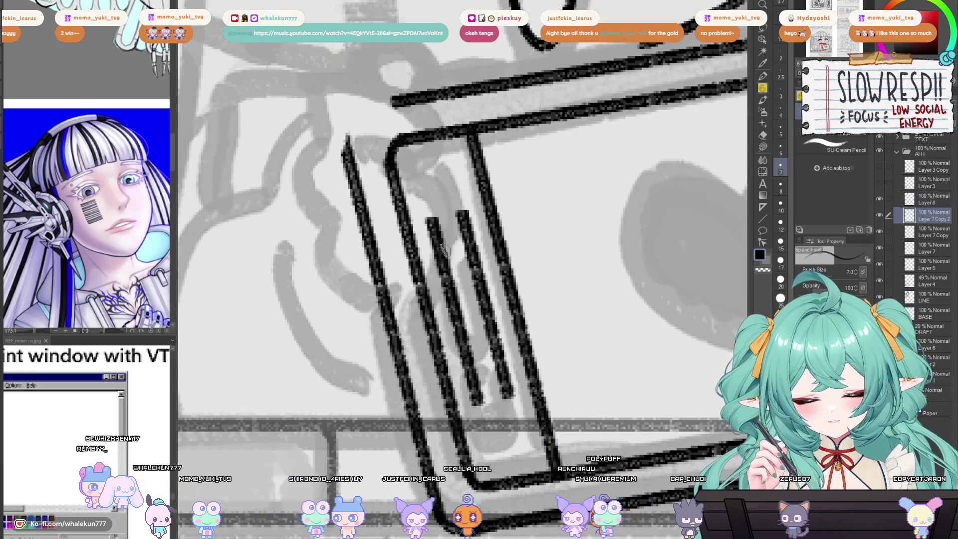
key(e)
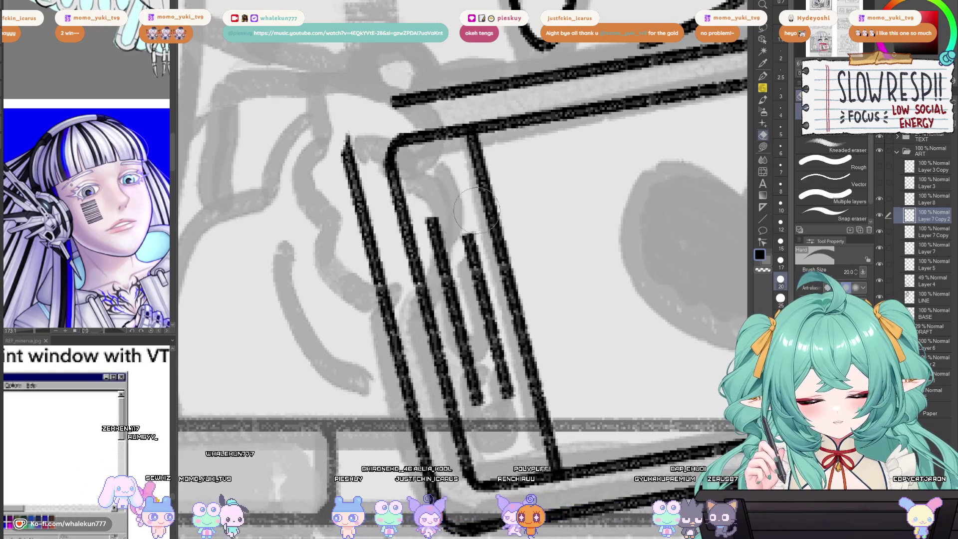
mouse_move(412, 224)
mouse_down()
mouse_move(490, 210)
mouse_move(528, 390)
mouse_up()
key(p)
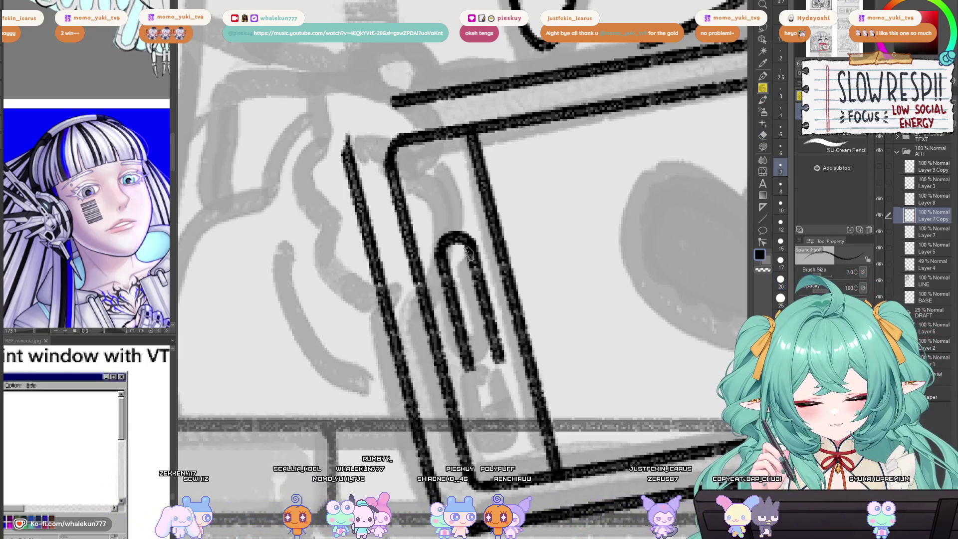
mouse_move(469, 364)
mouse_down()
mouse_move(493, 356)
mouse_move(478, 375)
mouse_up()
Step: Nudge the tall rounded button slightly right, toggling Layer 7 Copy to compare
key(w)
click(492, 374)
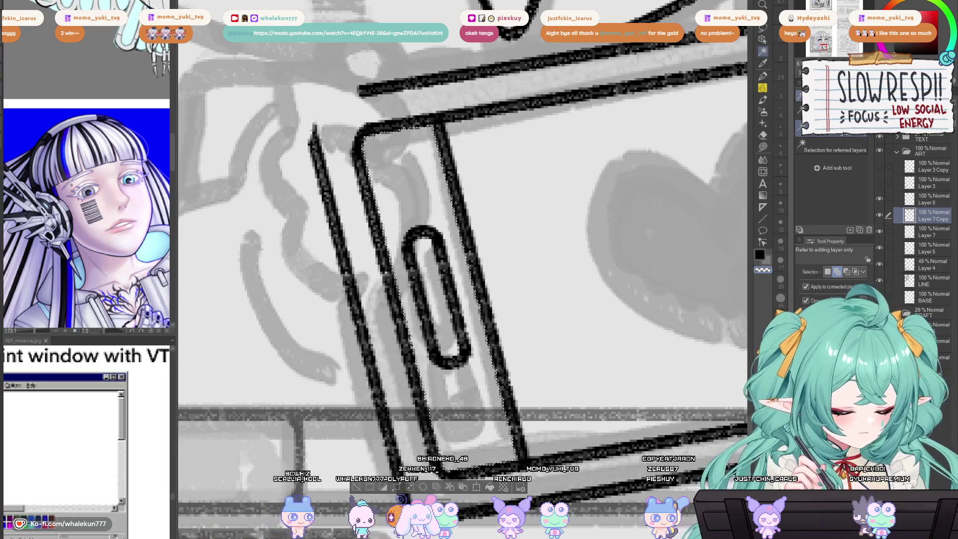
key(k)
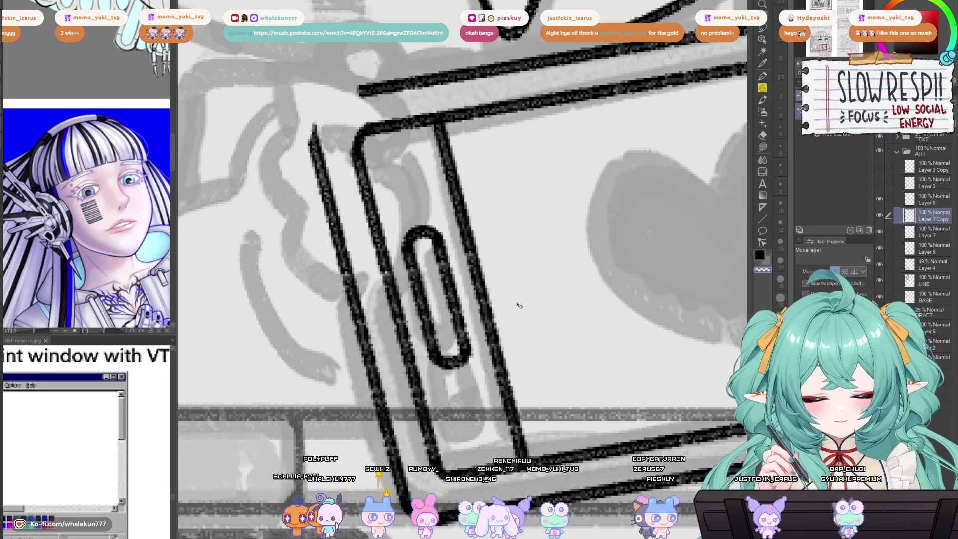
drag(518, 305, 522, 305)
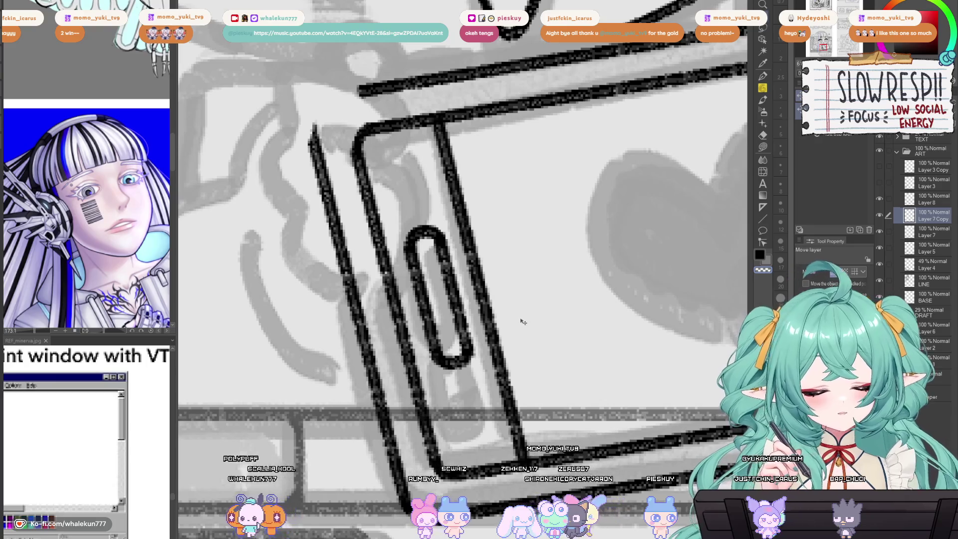
click(880, 217)
click(879, 215)
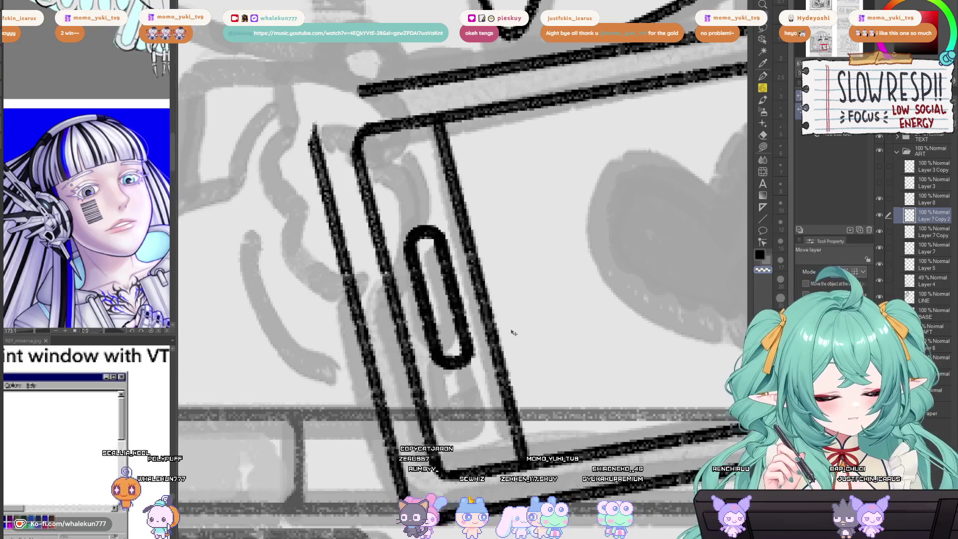
Step: Duplicate the button loop, lasso the copy, and move it lower in the bezel
key(ctrl+j)
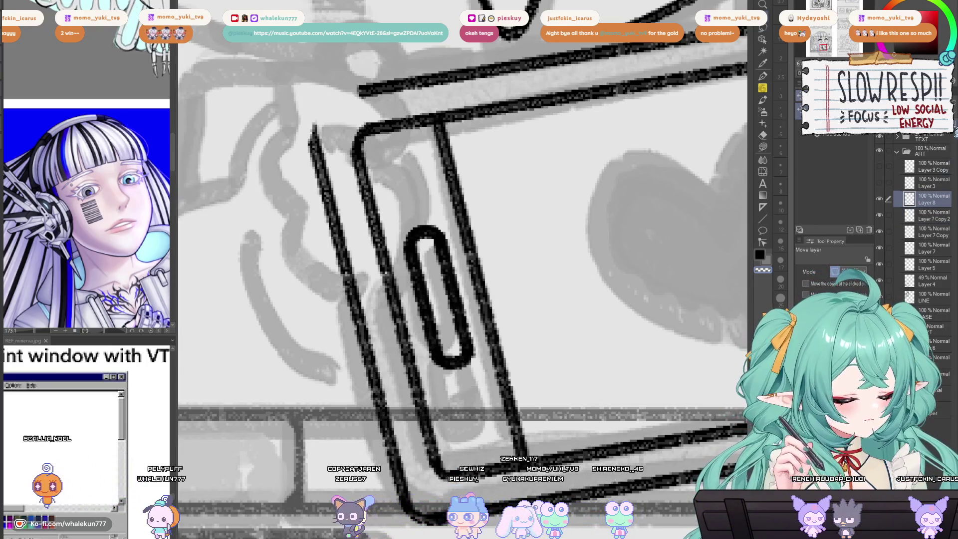
key(ctrl+e)
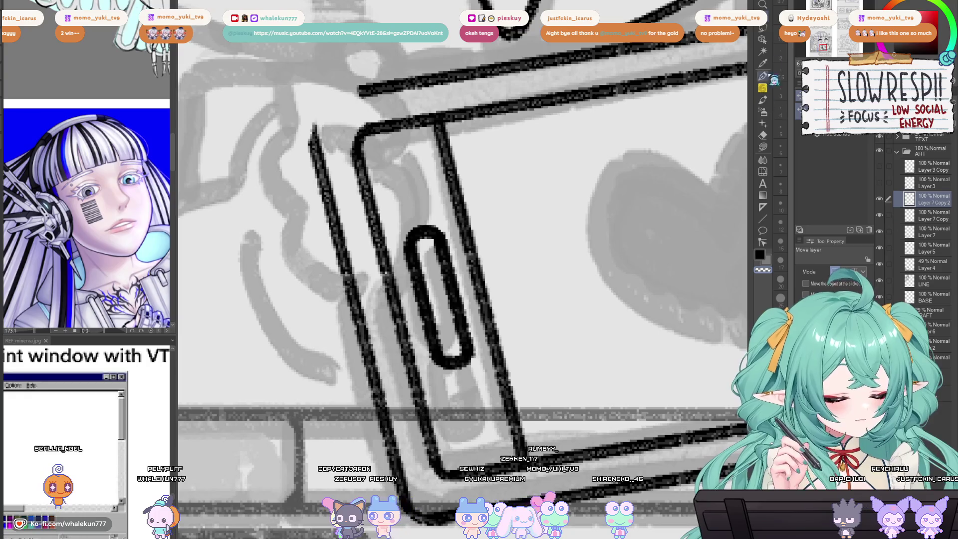
key(m)
drag(508, 273, 552, 382)
click(762, 29)
mouse_move(464, 363)
mouse_down()
mouse_move(484, 281)
mouse_move(502, 416)
mouse_move(621, 332)
mouse_up()
key(ctrl+d)
Step: Erase a gap through the copied loop and move its lower hook up to shorten it
key(e)
drag(553, 289, 656, 280)
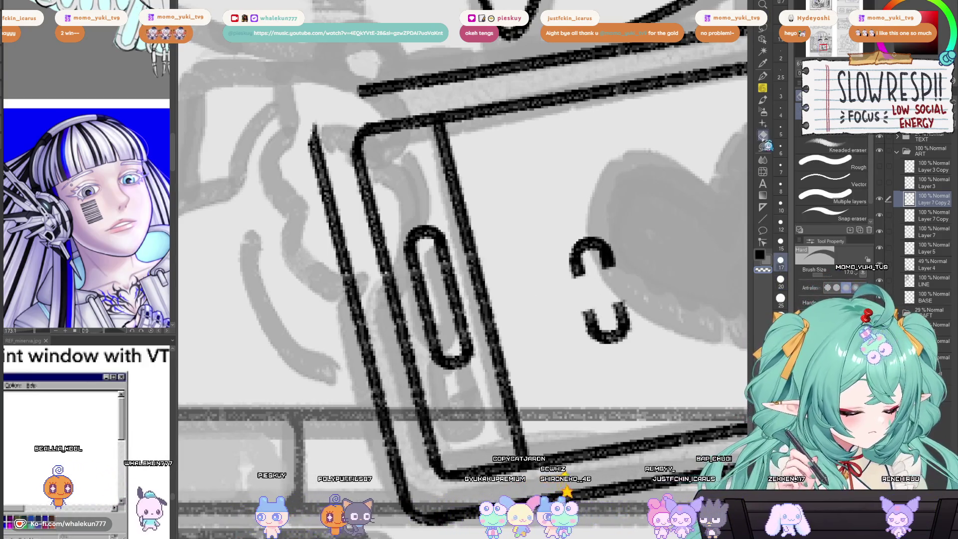
key(m)
drag(574, 261, 568, 272)
key(k)
drag(617, 357, 608, 320)
Step: Nudge the short oval into place and close its open side with the pencil
mouse_move(607, 321)
mouse_down()
mouse_move(556, 324)
mouse_move(519, 429)
mouse_move(487, 426)
mouse_up()
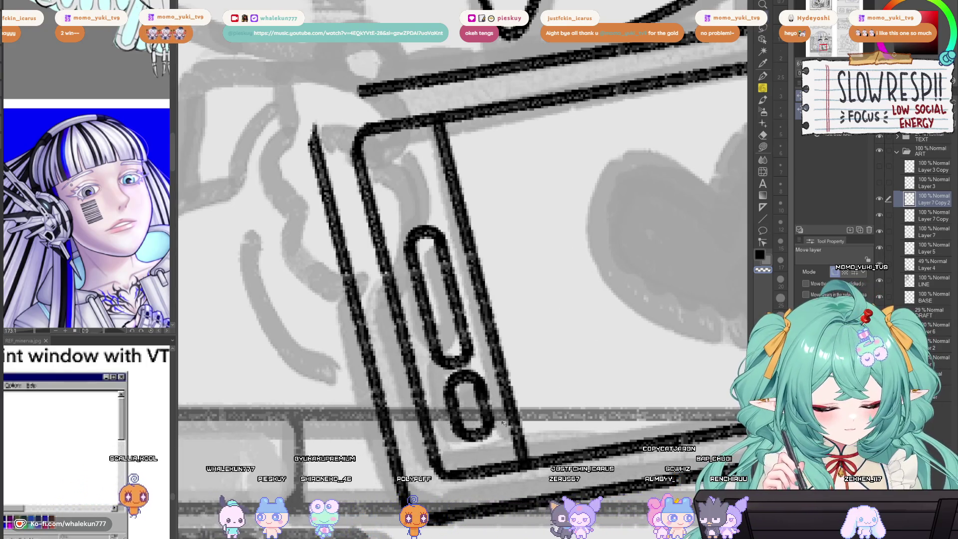
key(ctrl+z)
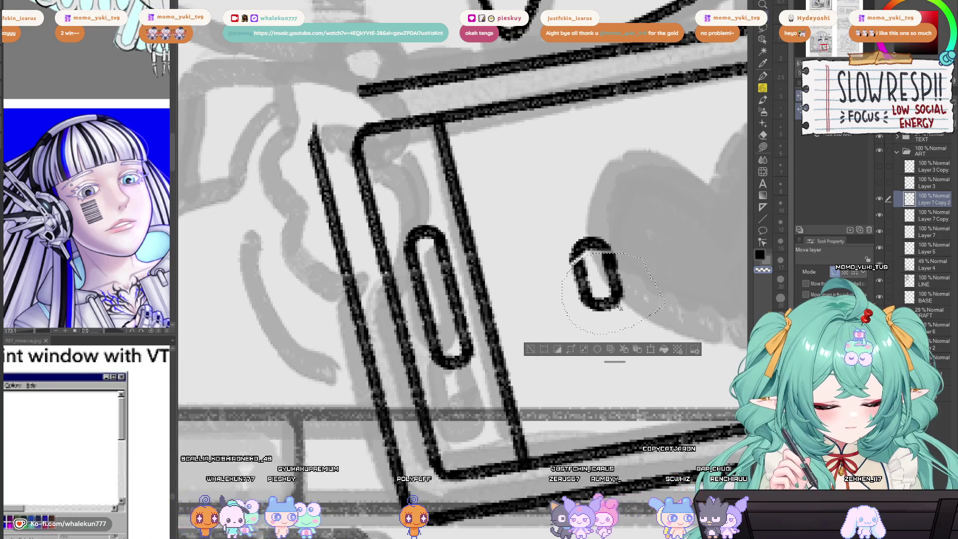
key(Right)
key(Down)
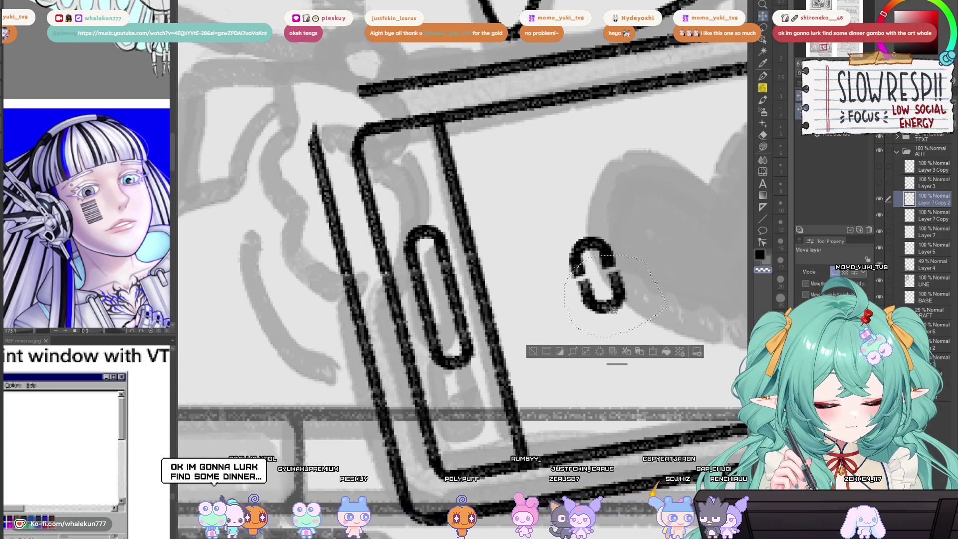
key(ctrl+d)
key(p)
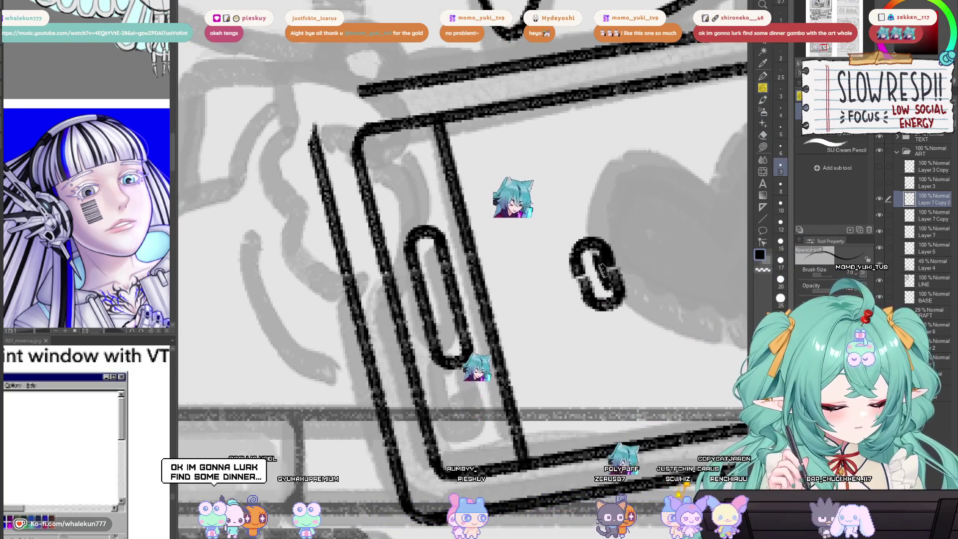
drag(602, 273, 578, 269)
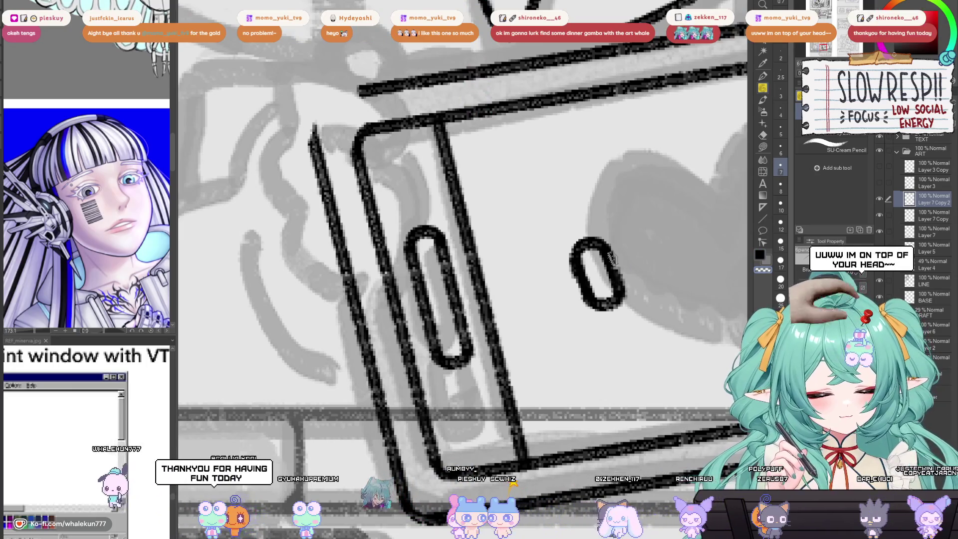
Step: Place the short oval below the tall button, paste a copy above, and merge into Layer 7
scroll(611, 257, up, 2)
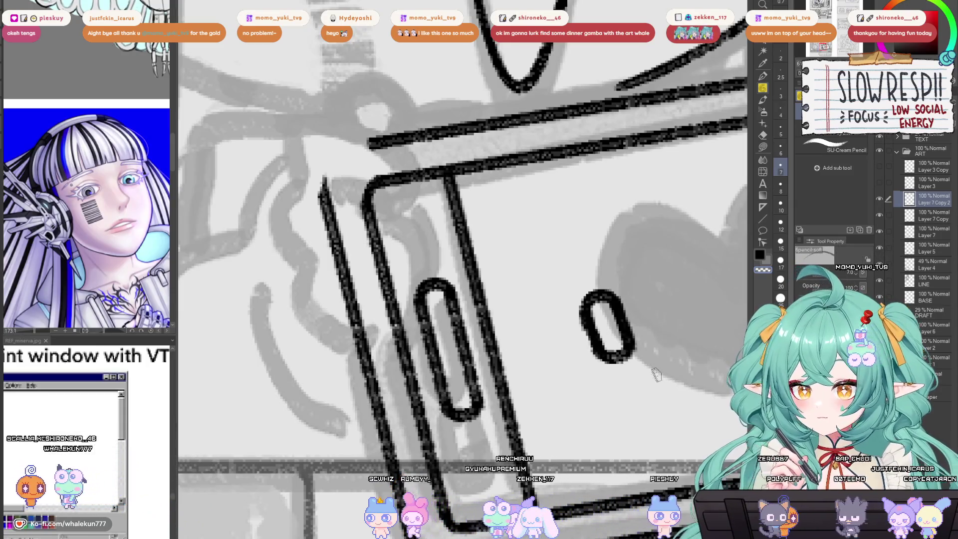
drag(654, 374, 601, 322)
key(m)
mouse_move(564, 197)
mouse_down()
mouse_move(497, 290)
mouse_move(564, 197)
mouse_up()
key(k)
mouse_move(698, 265)
mouse_down()
mouse_move(648, 300)
mouse_move(528, 345)
mouse_move(538, 353)
mouse_move(476, 150)
mouse_move(483, 146)
mouse_up()
key(ctrl+c)
key(ctrl+v)
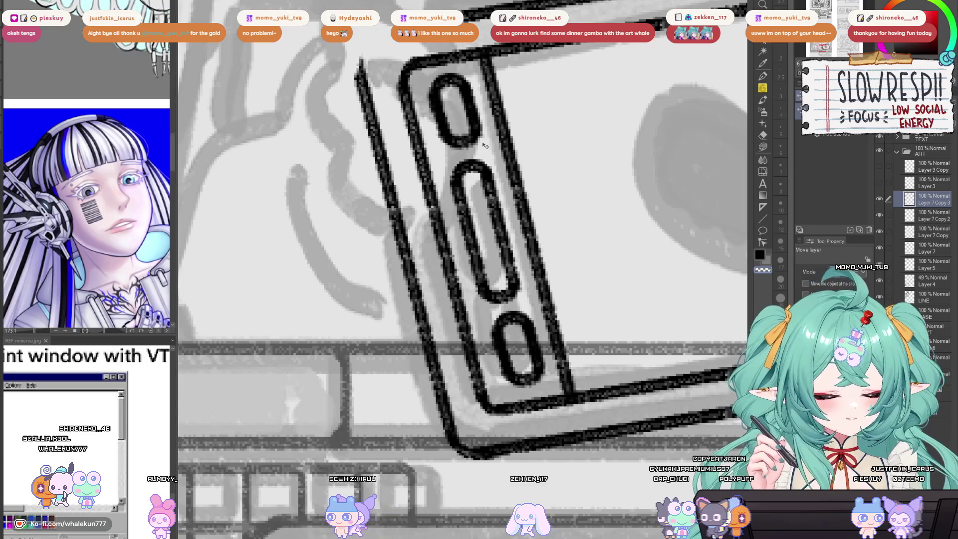
click(858, 230)
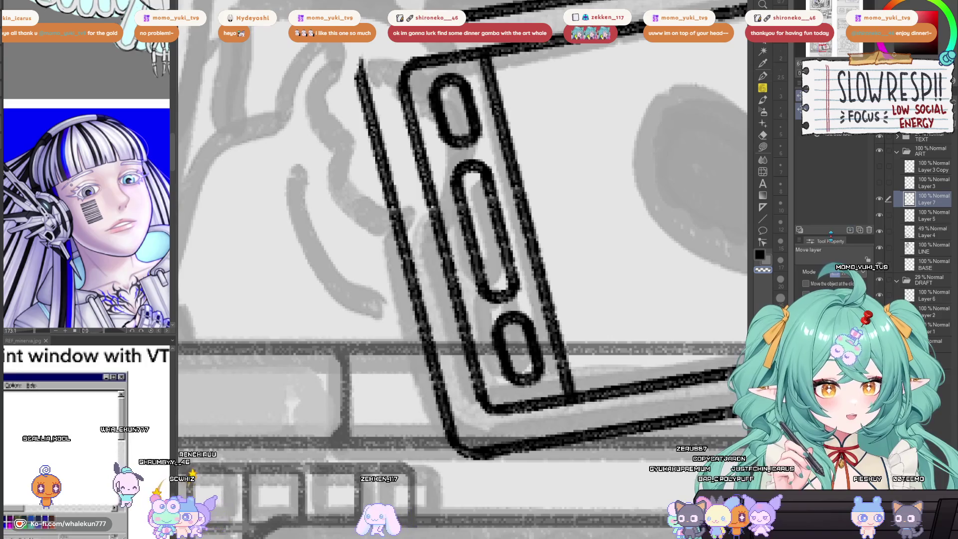
Step: Ink a rounded curve at the tablet outline's top-left corner, then zoom out to the full illustration
scroll(642, 337, down, 3)
scroll(642, 338, down, 3)
scroll(568, 350, down, 2)
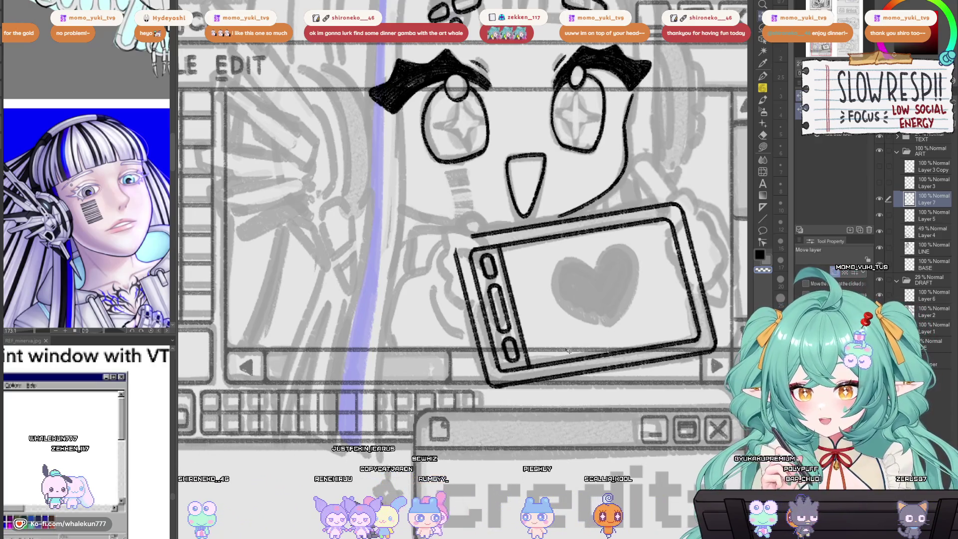
drag(649, 234, 640, 180)
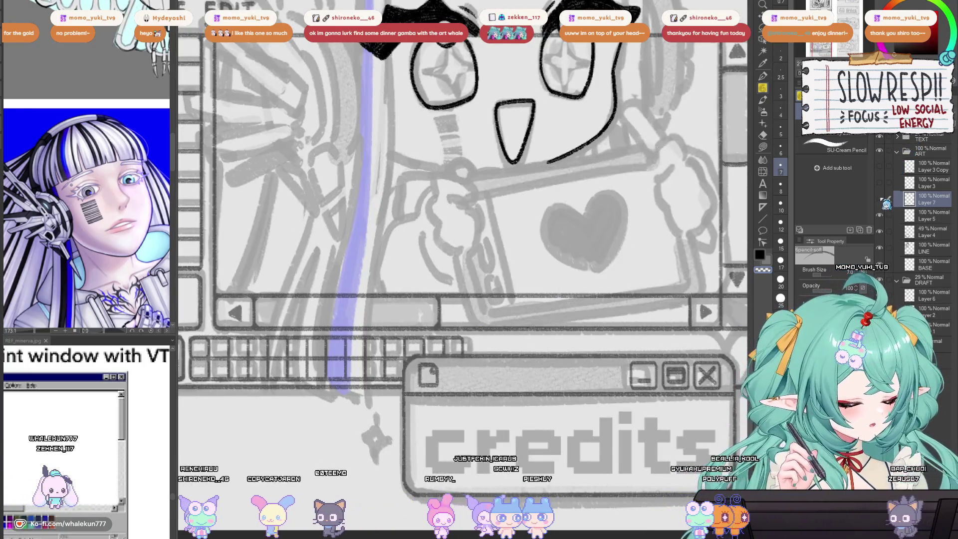
drag(662, 329, 603, 249)
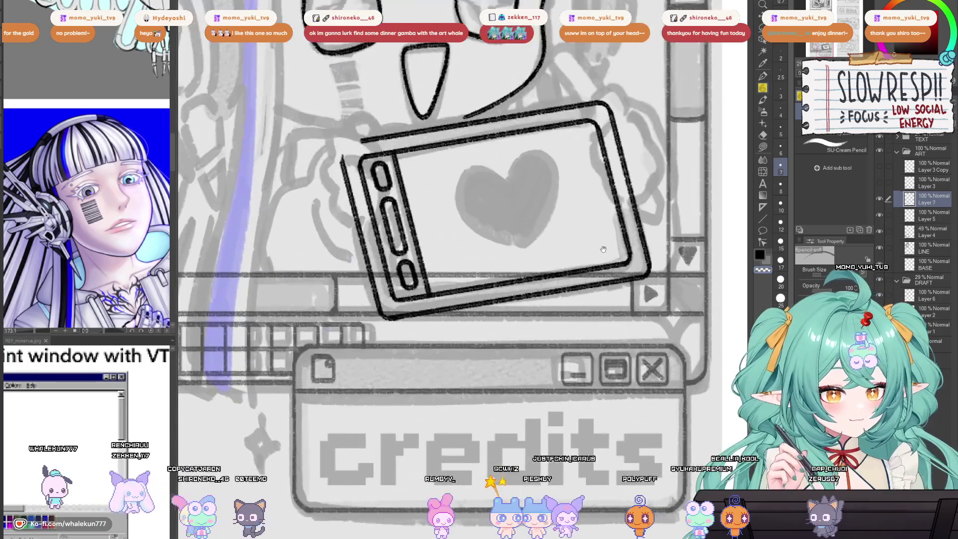
scroll(518, 248, up, 5)
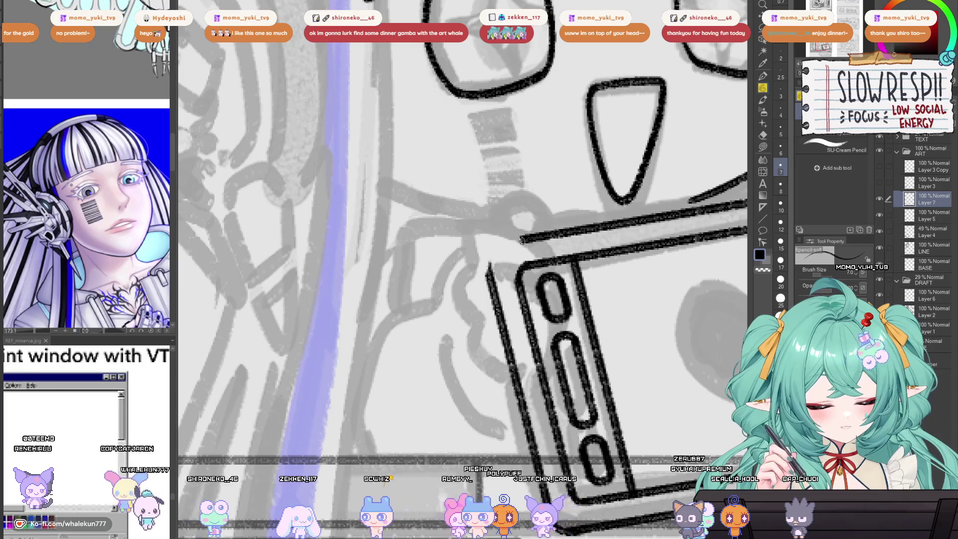
drag(502, 243, 488, 269)
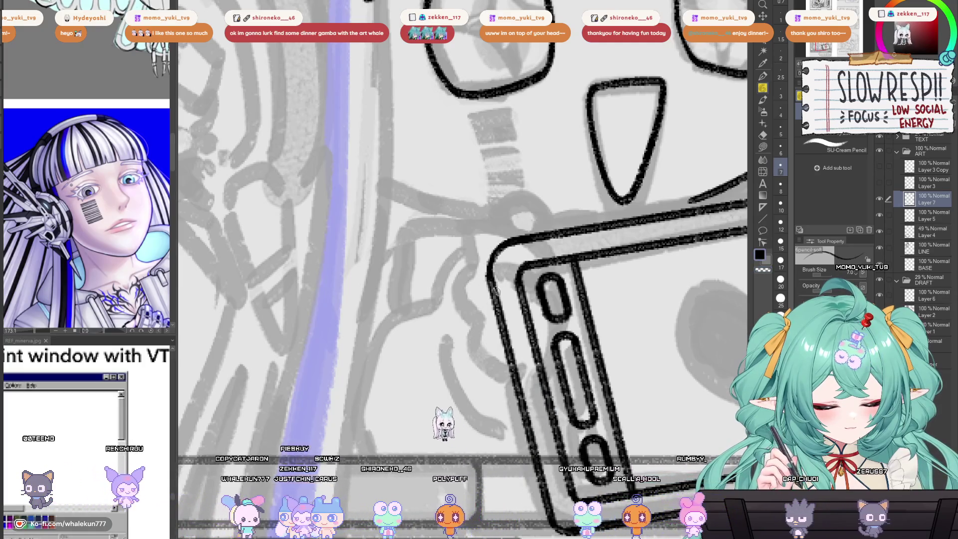
scroll(493, 291, down, 5)
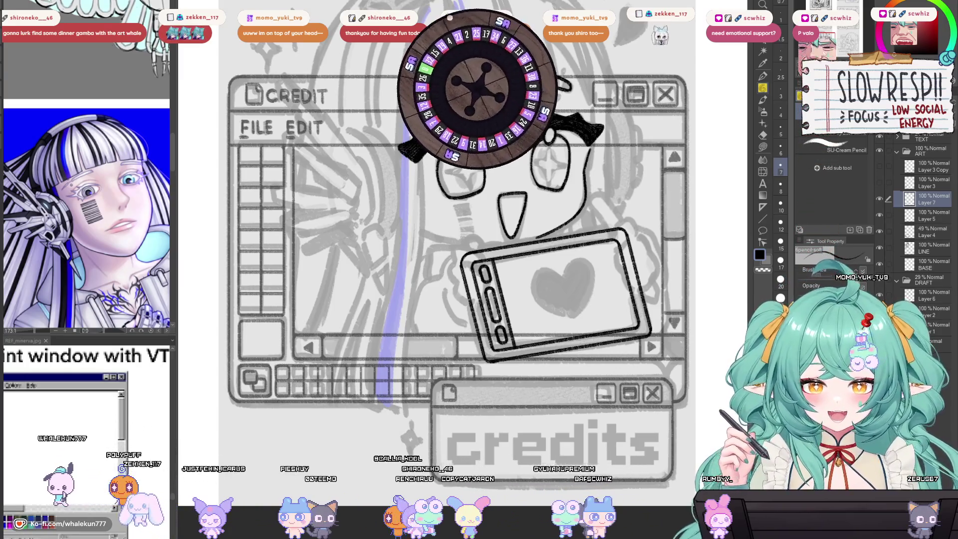
Step: Move the tablet drawing on Layer 7 slightly upward
key(space)
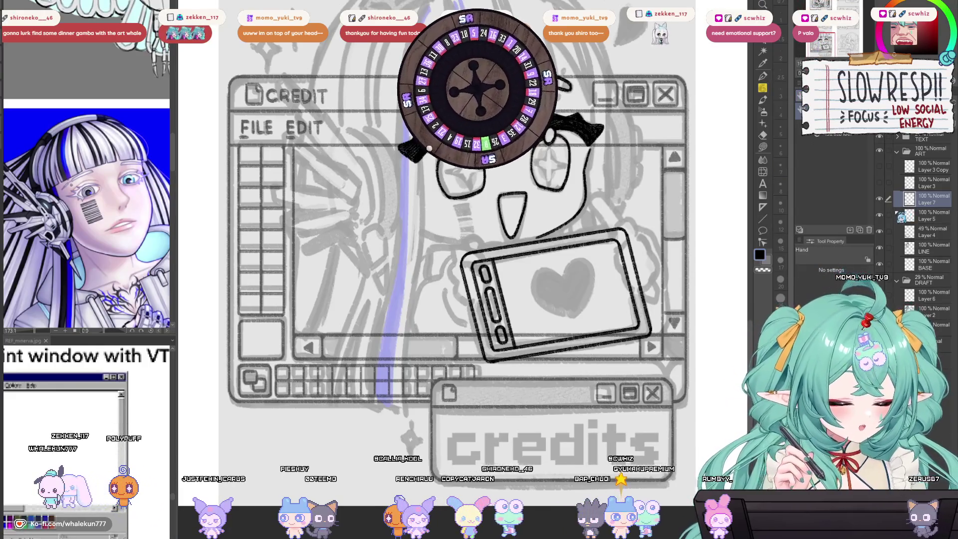
click(931, 186)
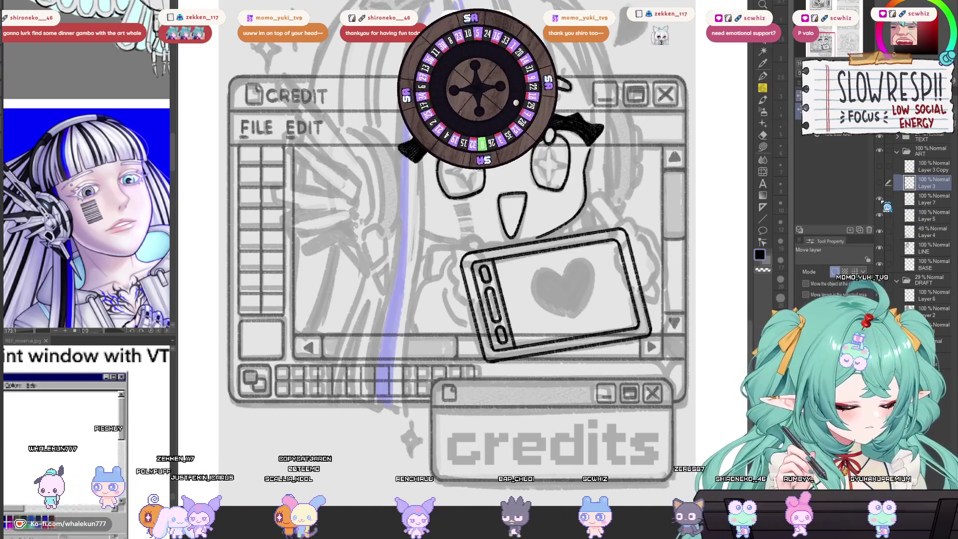
click(887, 202)
drag(506, 298, 503, 297)
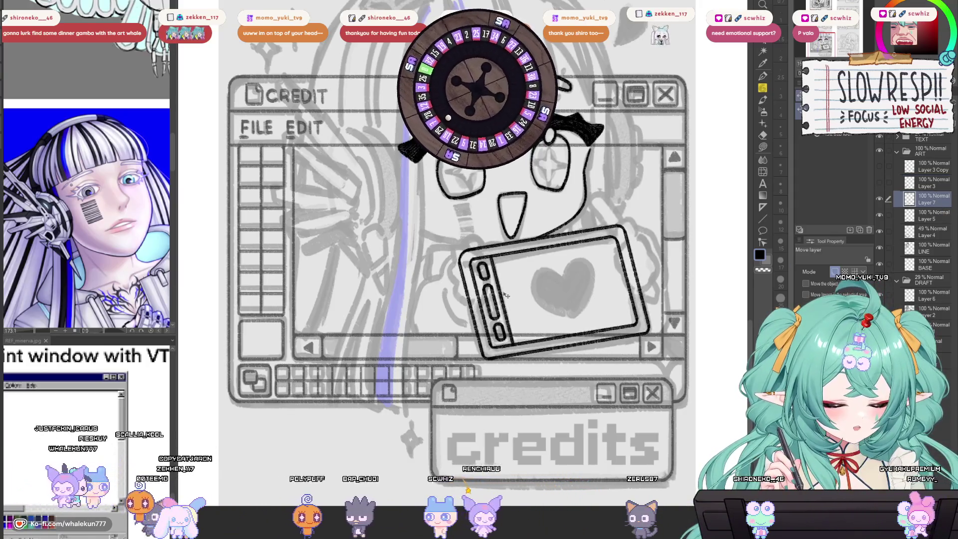
Step: Show Layer 3's mech headset, shift it slightly down-right, flip the canvas, and return to SU-Cream Pencil
click(931, 182)
click(879, 182)
drag(403, 186, 404, 188)
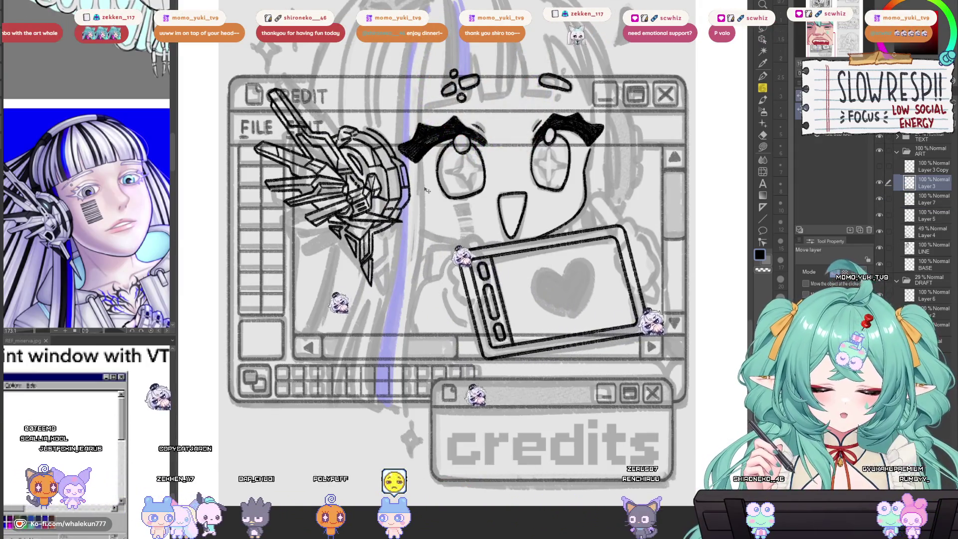
key(p)
key(h)
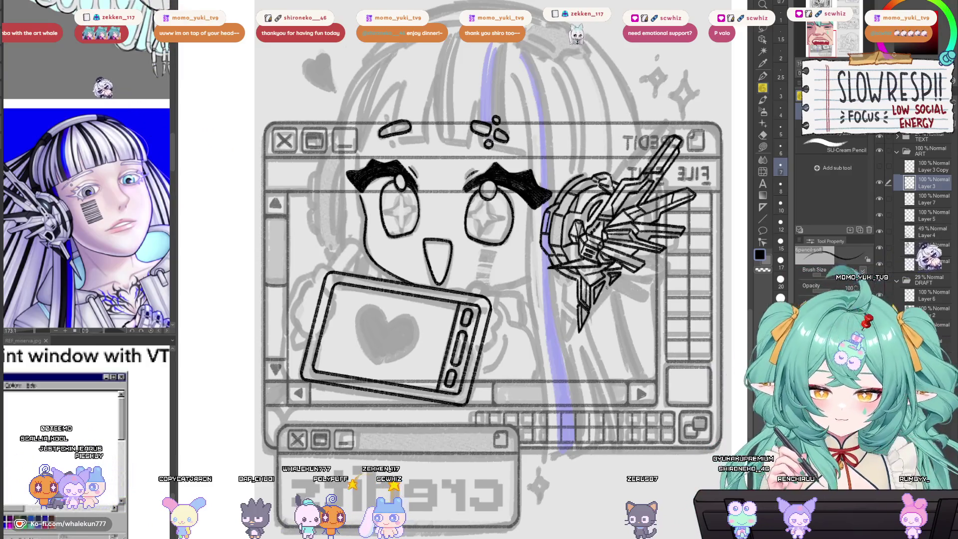
scroll(606, 288, up, 3)
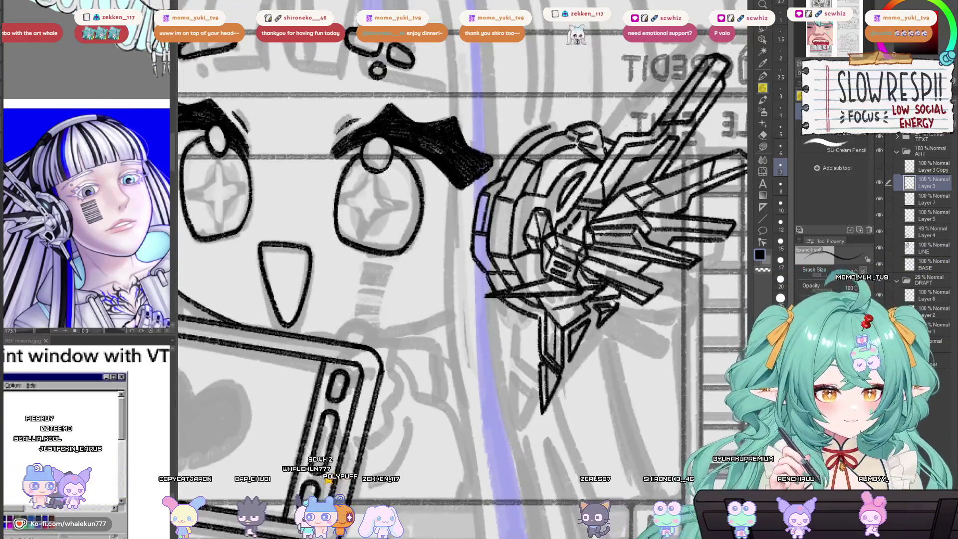
Step: Zoom and pan around the headset and face, mirroring the canvas to check the drawing
mouse_move(526, 211)
mouse_down()
mouse_move(539, 308)
mouse_move(512, 395)
mouse_up()
scroll(529, 301, up, 3)
scroll(545, 294, down, 5)
scroll(495, 371, up, 5)
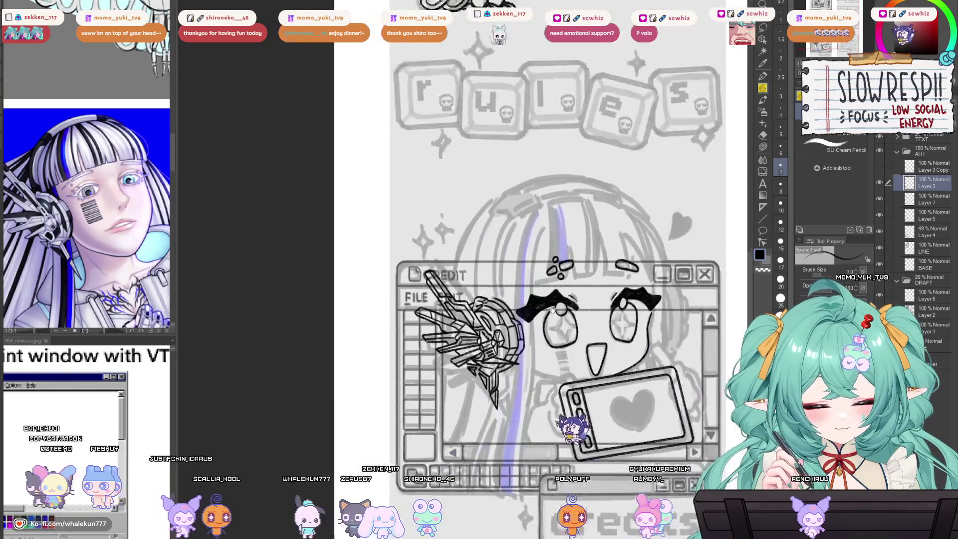
drag(545, 192, 463, 122)
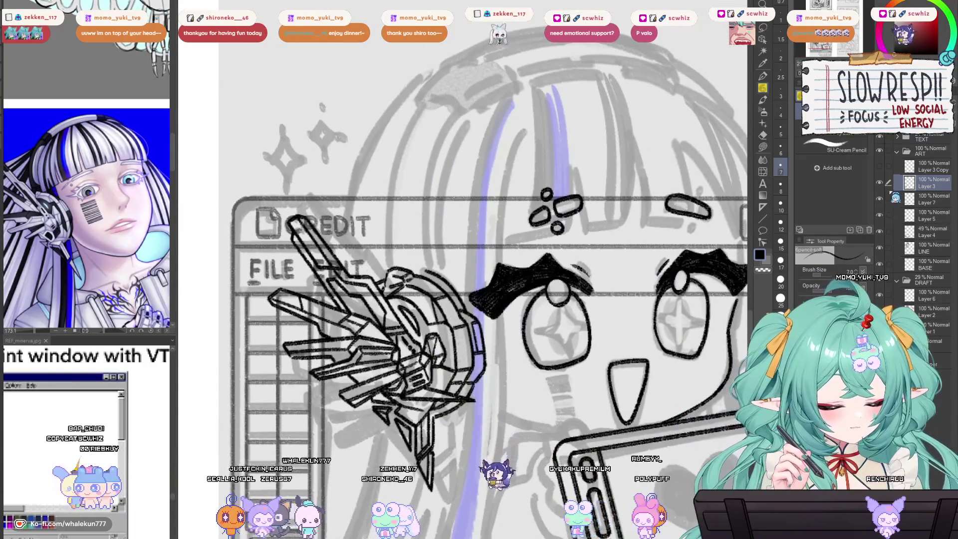
drag(528, 331, 616, 327)
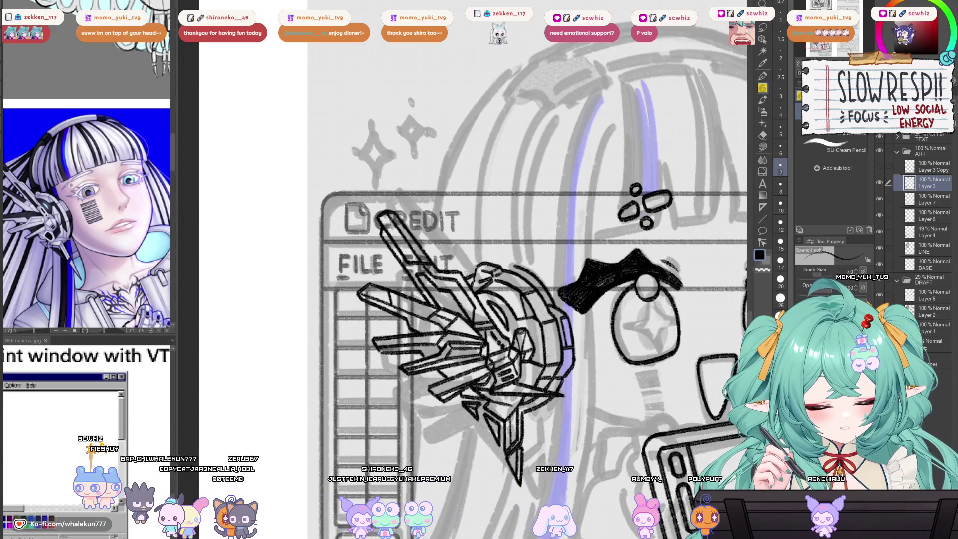
scroll(508, 302, down, 5)
scroll(508, 302, up, 5)
key(h)
key(h)
scroll(574, 285, down, 5)
scroll(574, 284, up, 5)
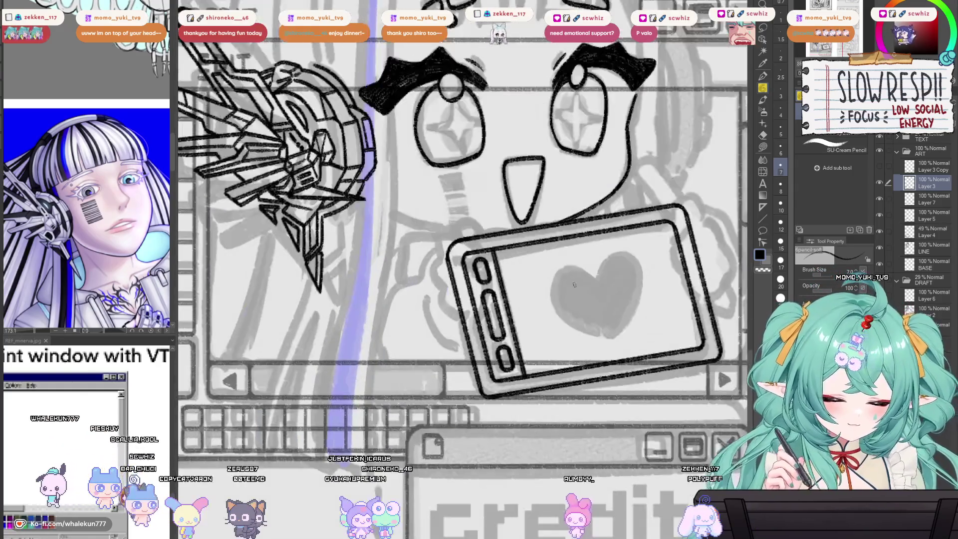
Step: On Layer 5, ink finger strokes curling around the tablet's top-left corner
click(887, 219)
key(h)
key(h)
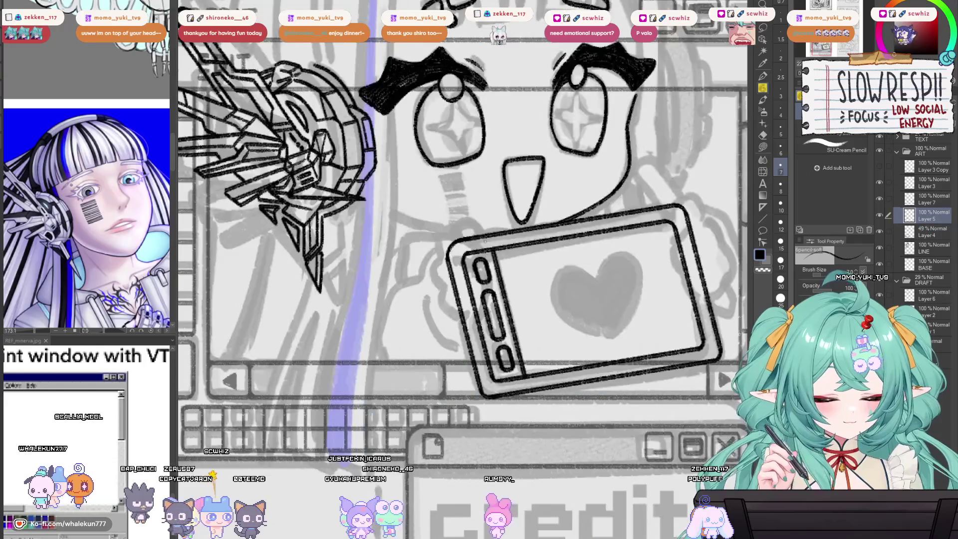
scroll(479, 250, up, 2)
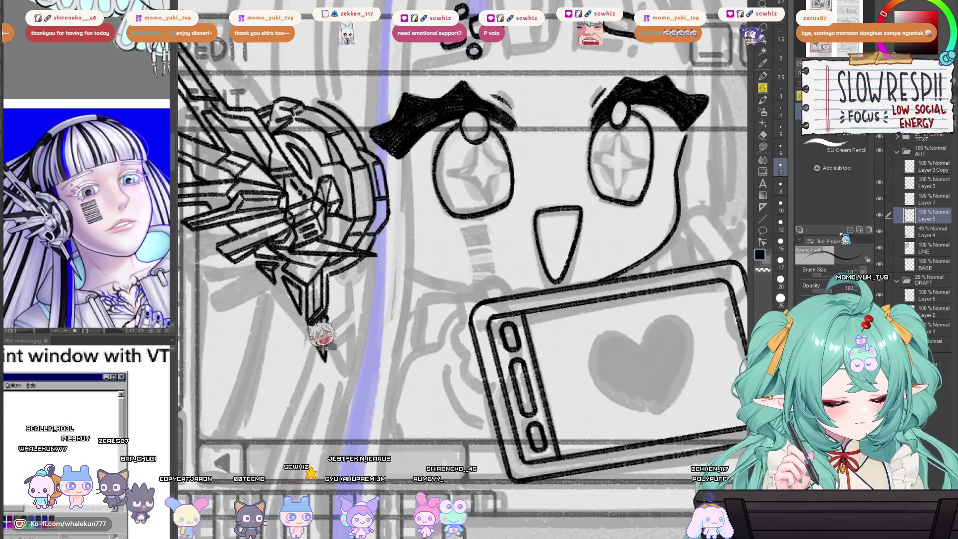
scroll(498, 288, up, 1)
drag(460, 284, 491, 287)
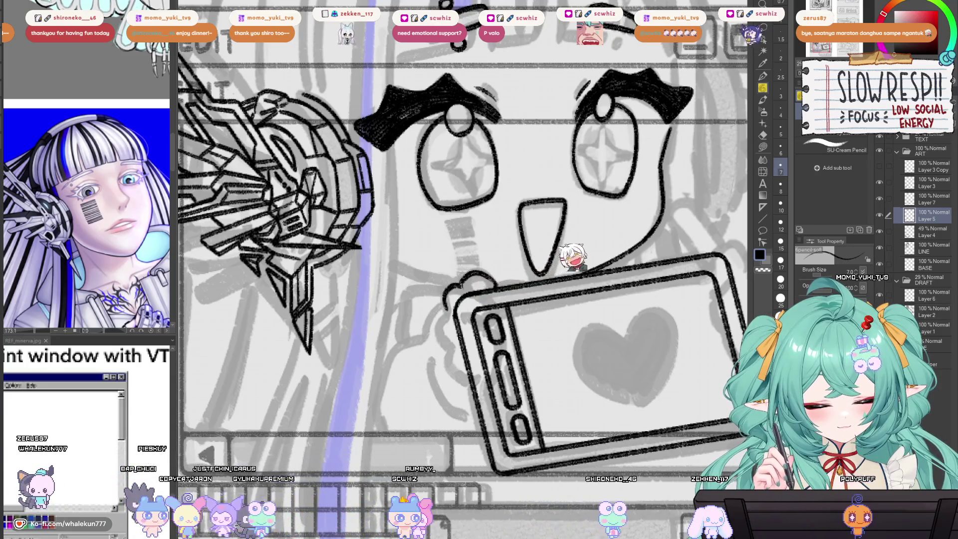
drag(458, 292, 492, 312)
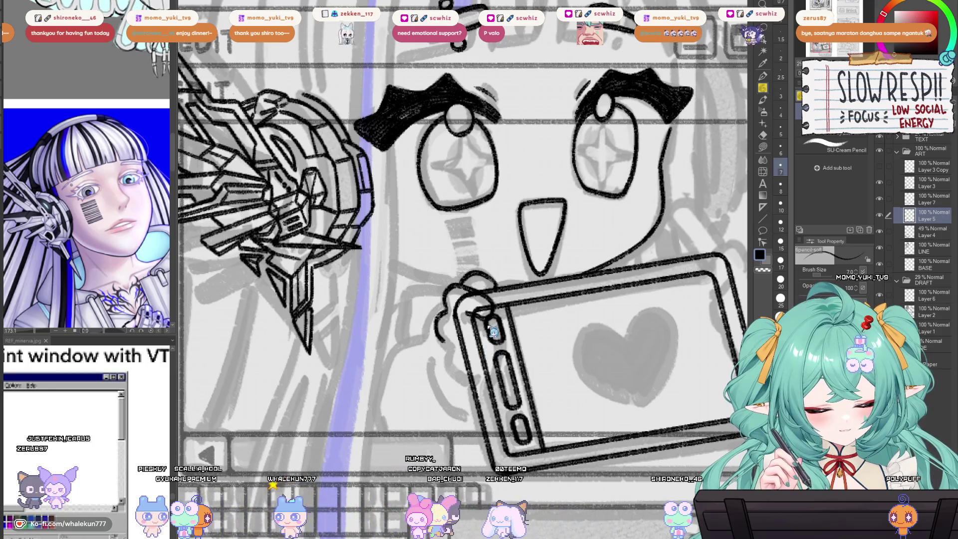
Step: Set the tablet sketch on Layer 7 to 47% opacity
click(928, 199)
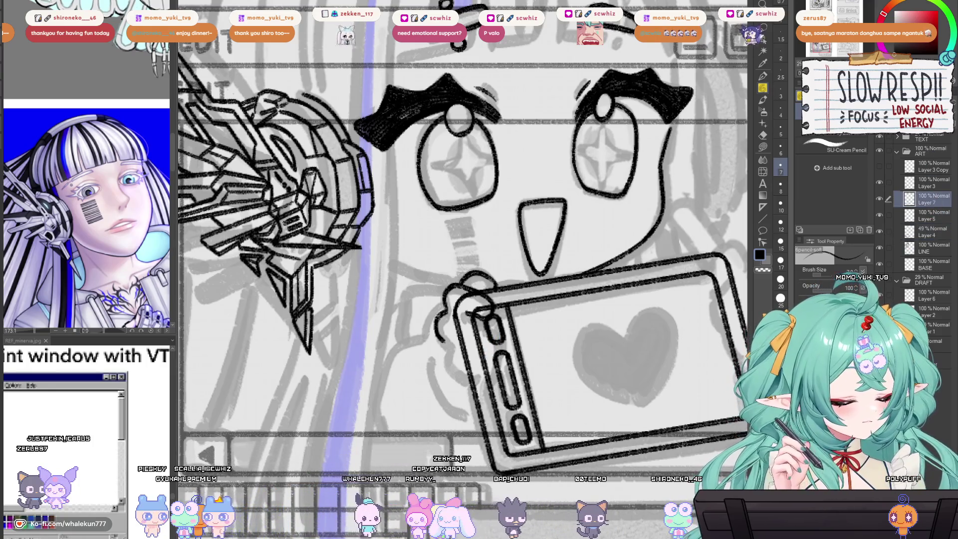
click(927, 215)
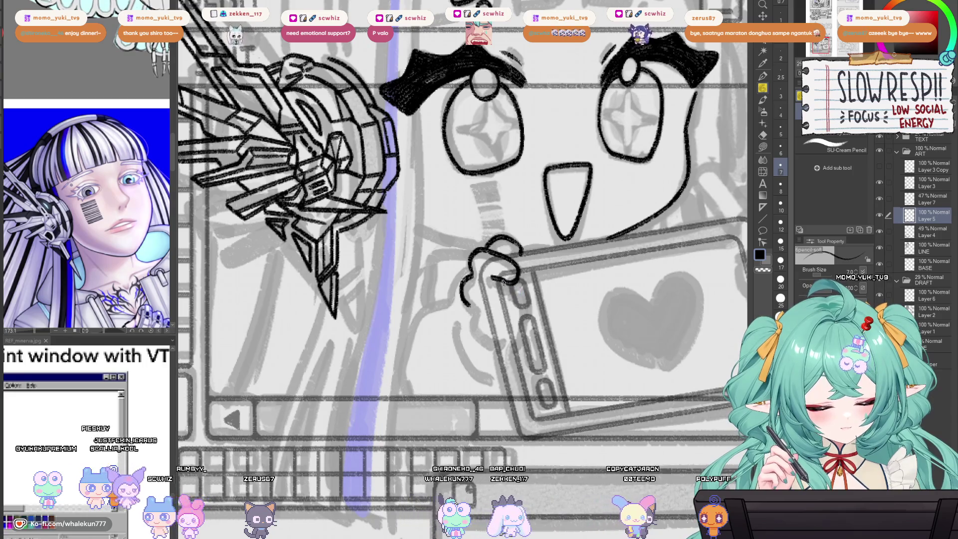
scroll(527, 274, up, 2)
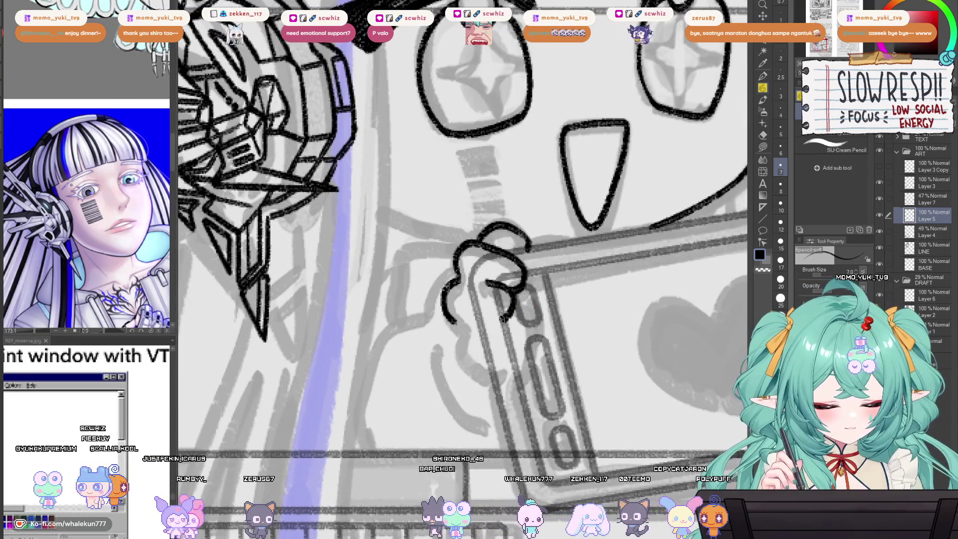
Step: Ink the gripping hand's finger curve, lower-left contour and a horizontal knuckle line
drag(519, 299, 502, 322)
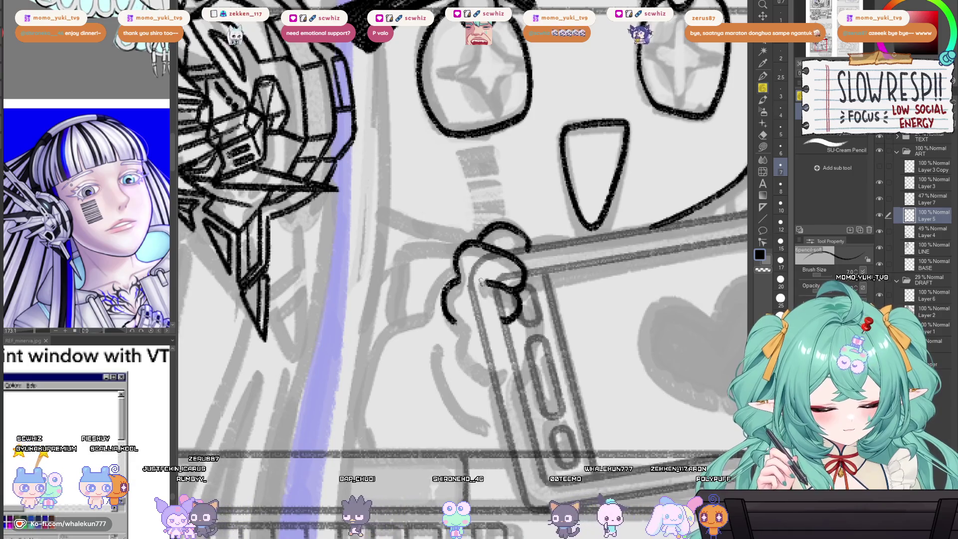
drag(484, 289, 489, 315)
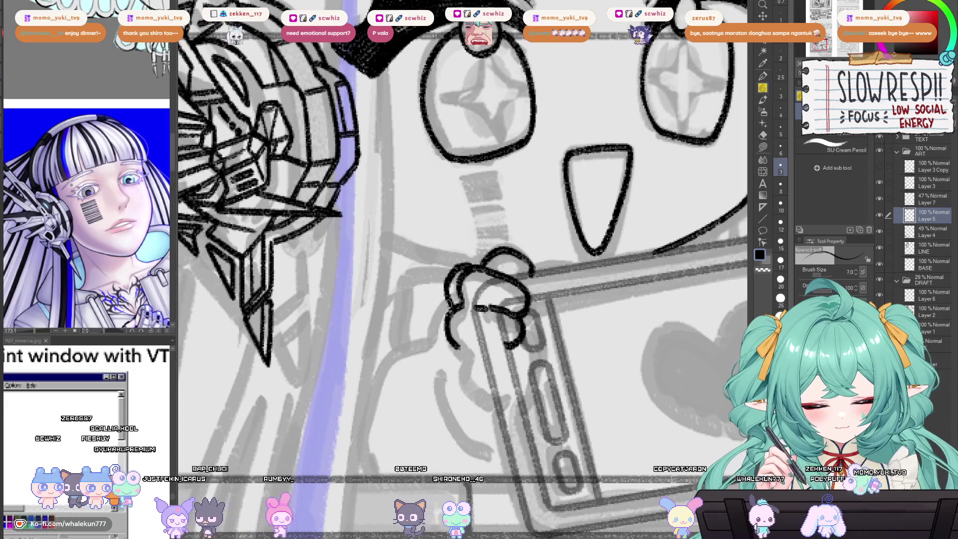
drag(489, 299, 494, 282)
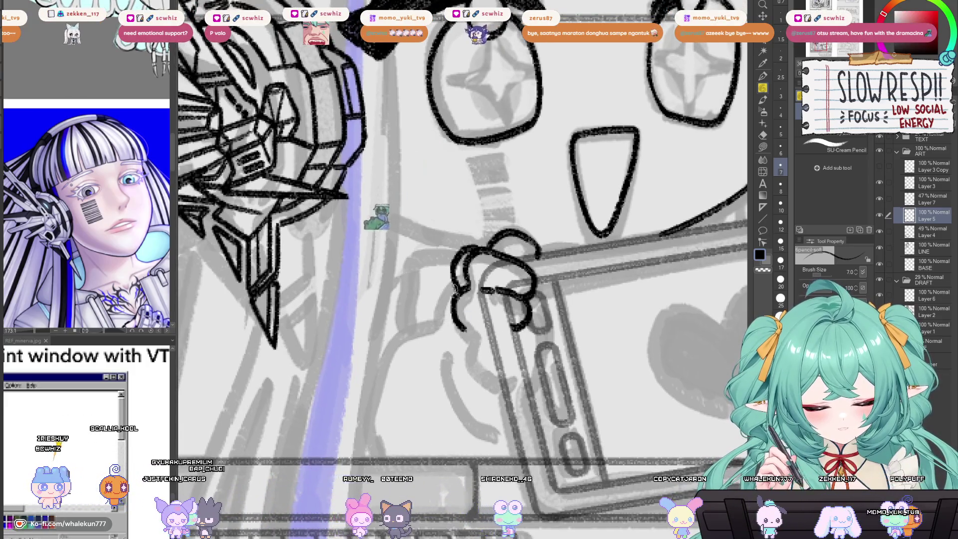
mouse_move(494, 282)
mouse_down()
mouse_move(507, 268)
mouse_move(466, 325)
mouse_move(516, 313)
mouse_move(530, 339)
mouse_up()
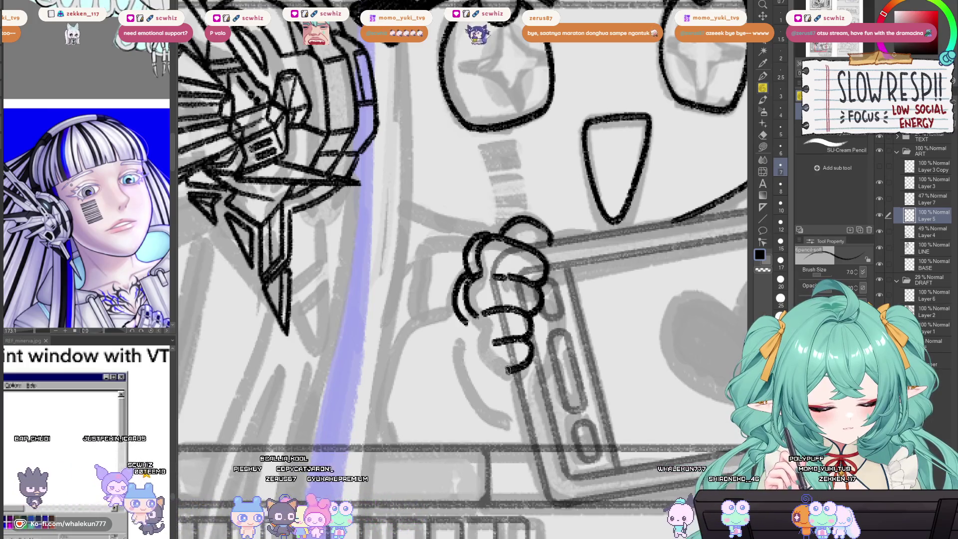
key(ctrl+z)
key(ctrl+z)
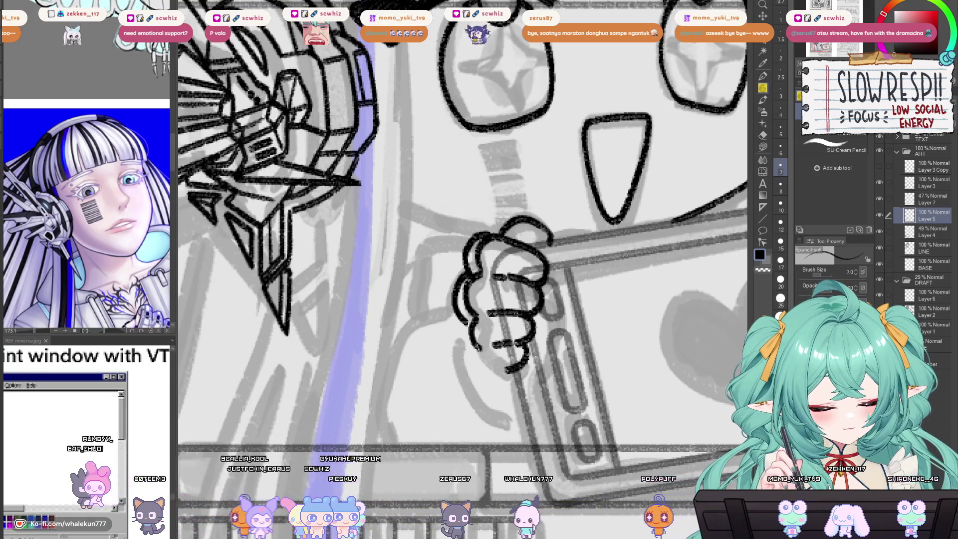
drag(460, 333, 499, 371)
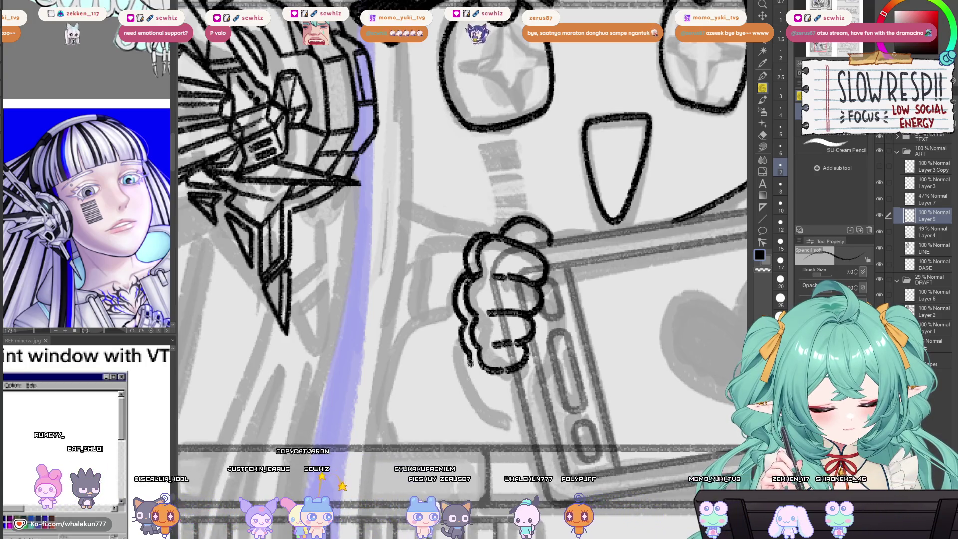
mouse_move(537, 326)
mouse_down()
mouse_move(529, 346)
mouse_move(514, 307)
mouse_up()
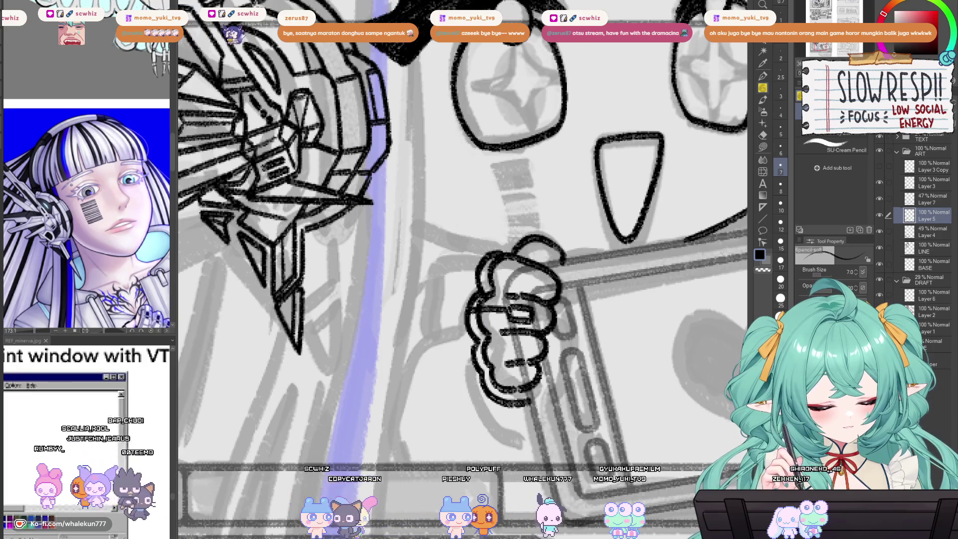
drag(513, 314, 473, 315)
Step: Clean the hand's lines with a small hard eraser and add a short fingertip stroke on top
key(e)
key(bracketleft)
key(bracketleft)
key(bracketleft)
key(p)
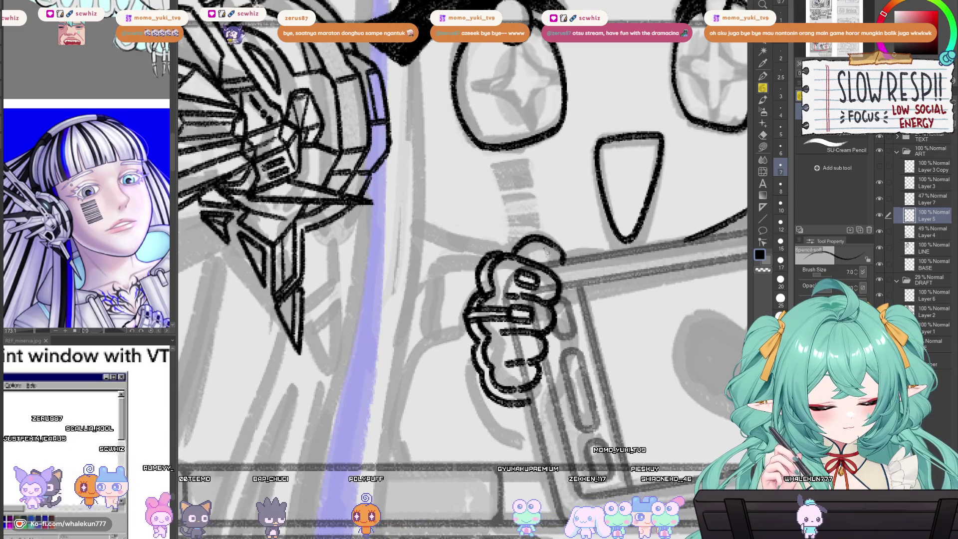
drag(537, 240, 551, 244)
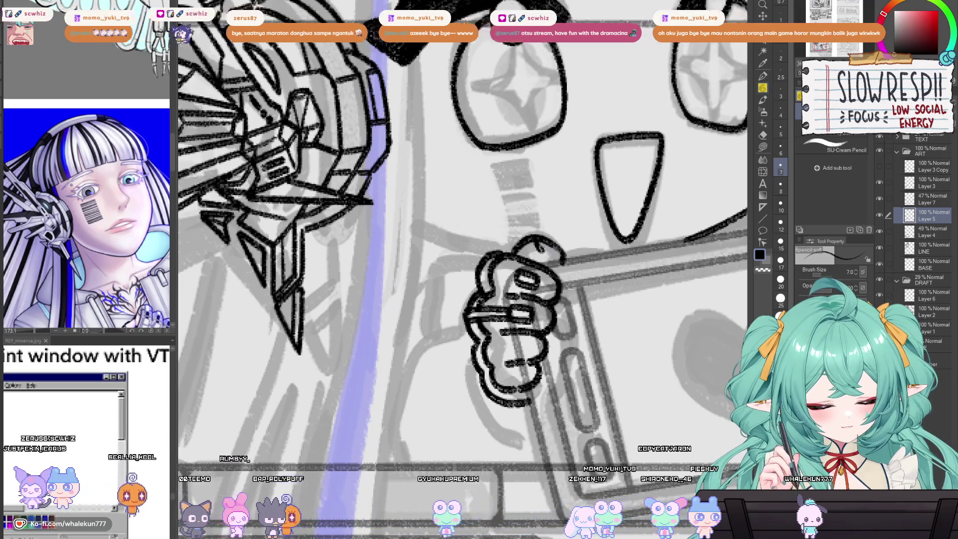
key(e)
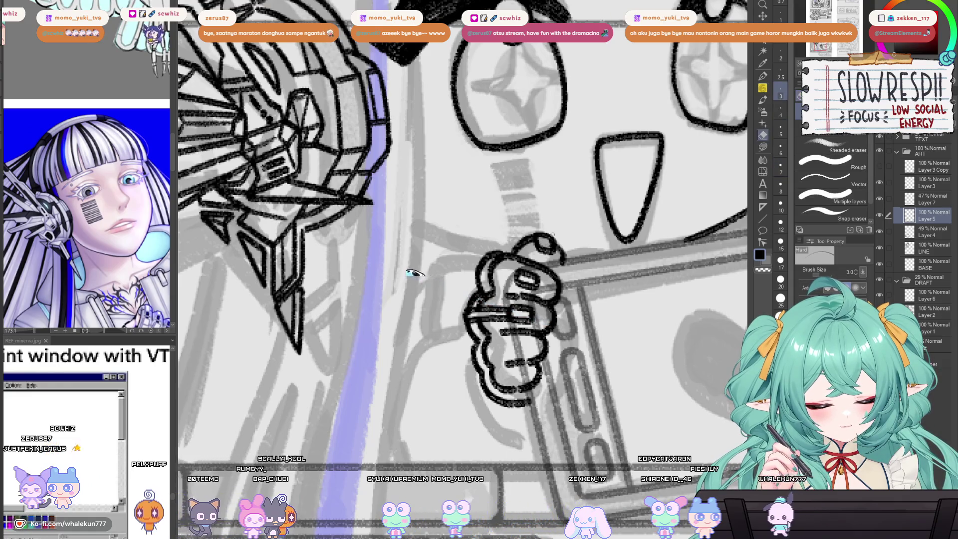
key(p)
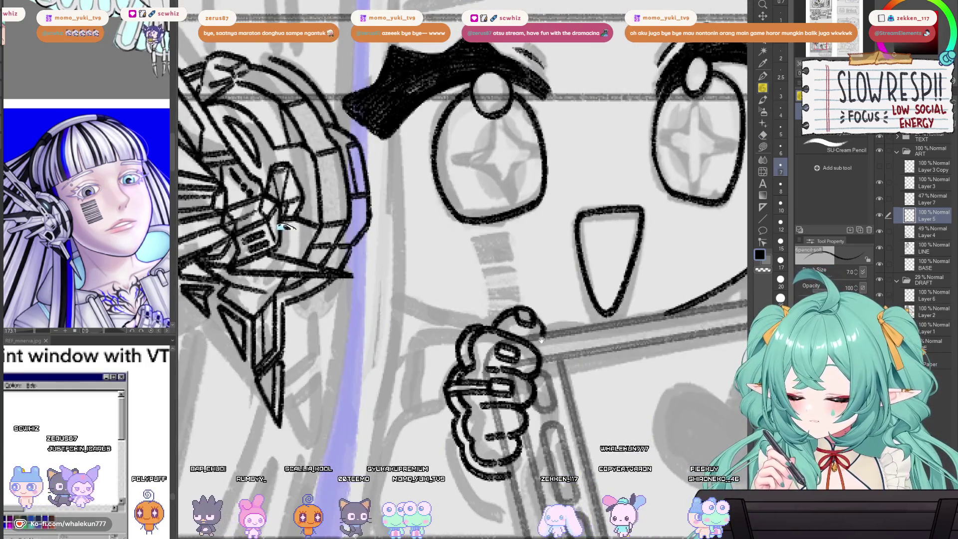
Step: Ink a line across the left hand's fingers and erase stray marks
drag(541, 340, 551, 334)
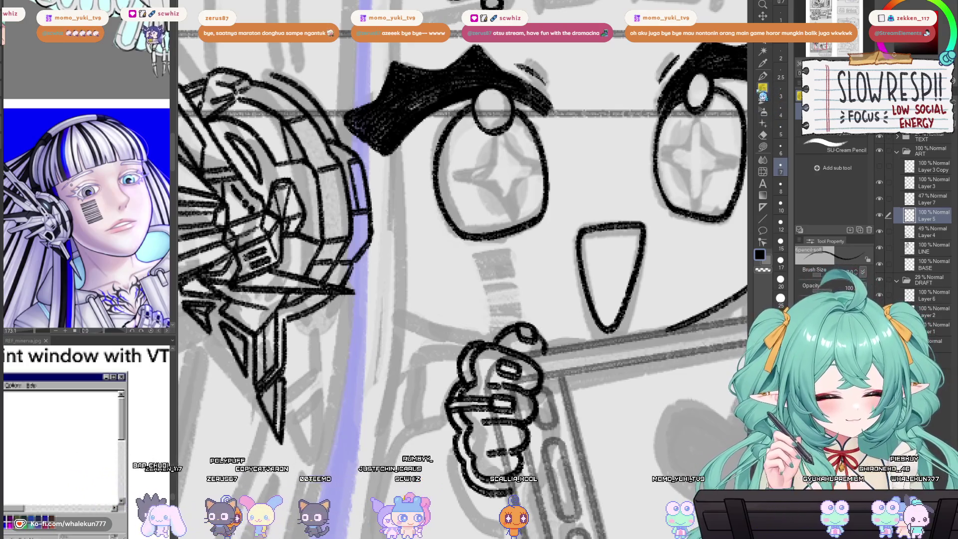
scroll(506, 300, up, 2)
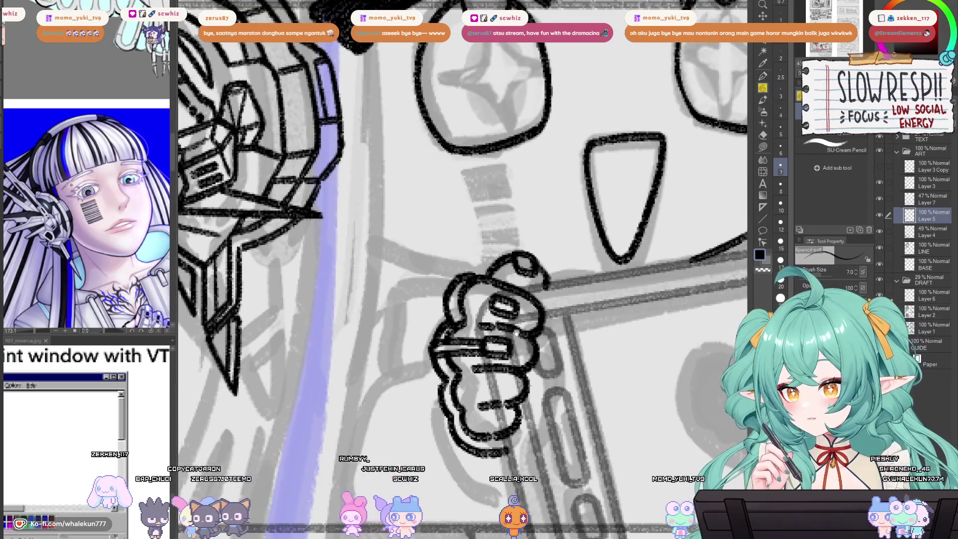
scroll(514, 333, down, 1)
drag(522, 309, 528, 258)
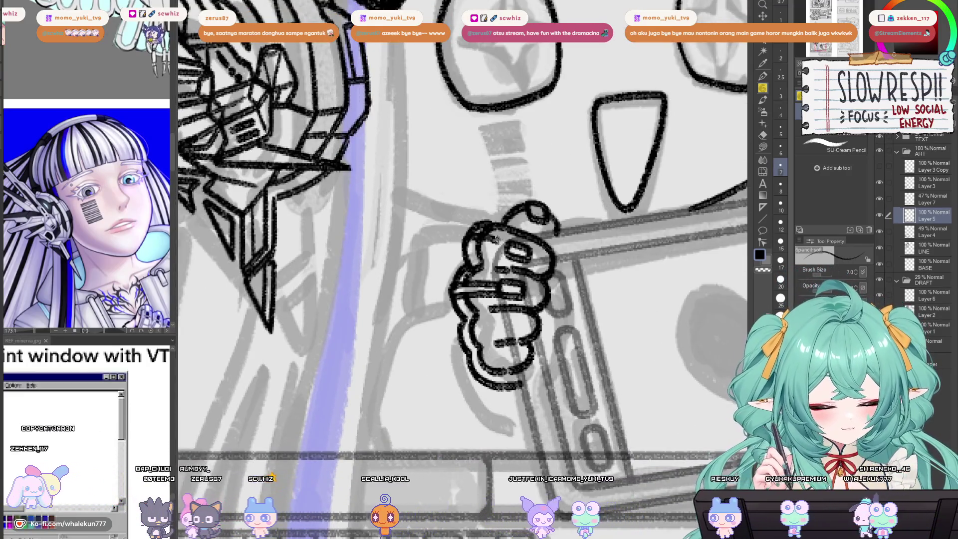
drag(528, 255, 467, 239)
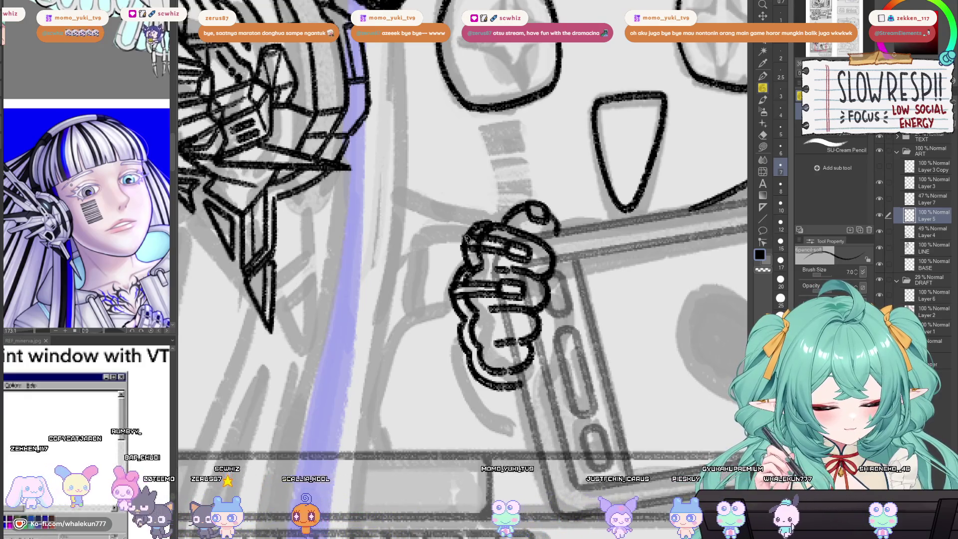
key(e)
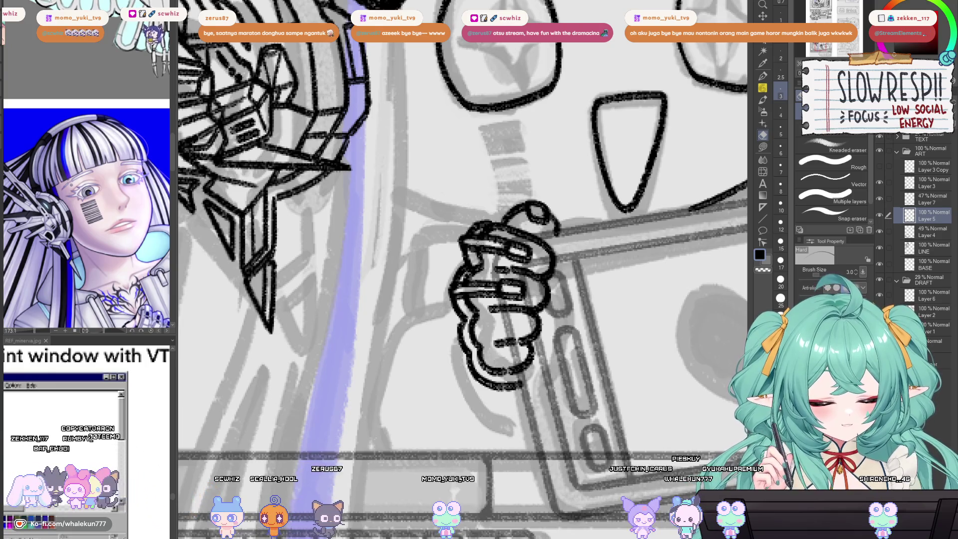
key(p)
Step: Touch up the curled finger lines with alternating pencil and eraser passes
mouse_move(526, 308)
mouse_down()
mouse_move(565, 261)
mouse_move(533, 279)
mouse_move(555, 304)
mouse_move(548, 316)
mouse_move(531, 308)
mouse_move(511, 322)
mouse_up()
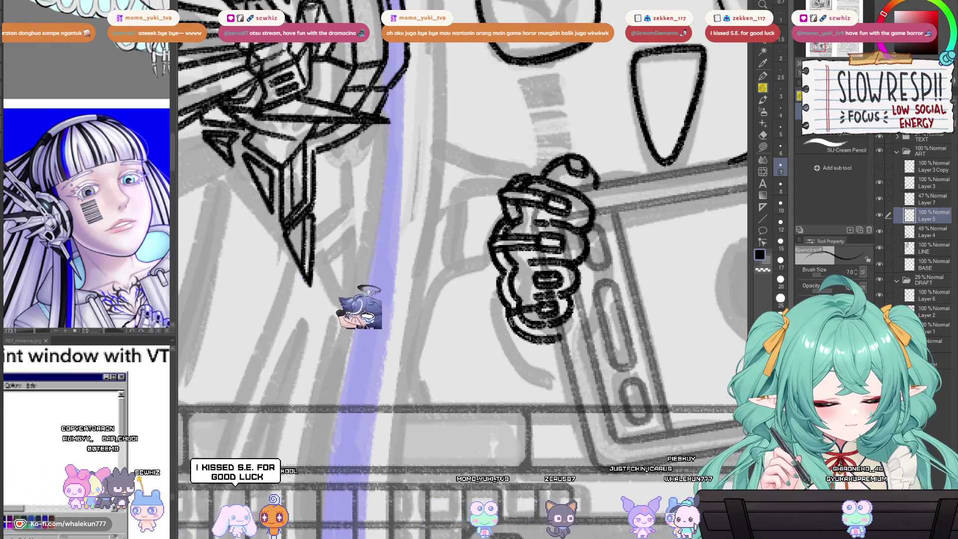
key(e)
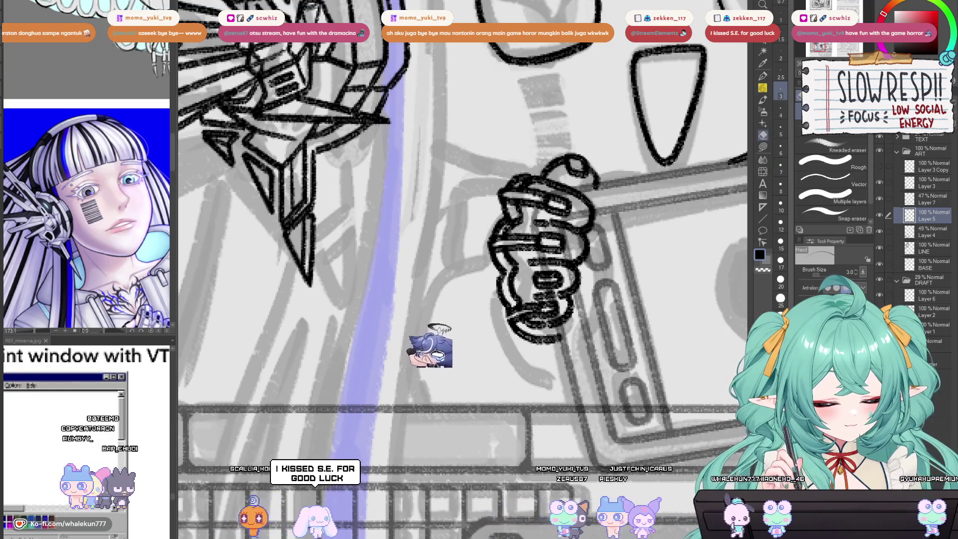
key(p)
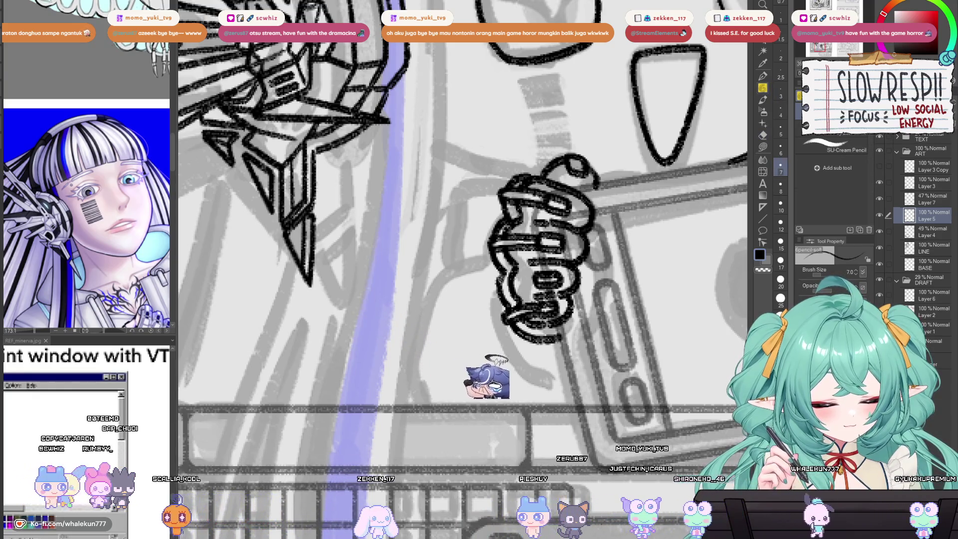
key(e)
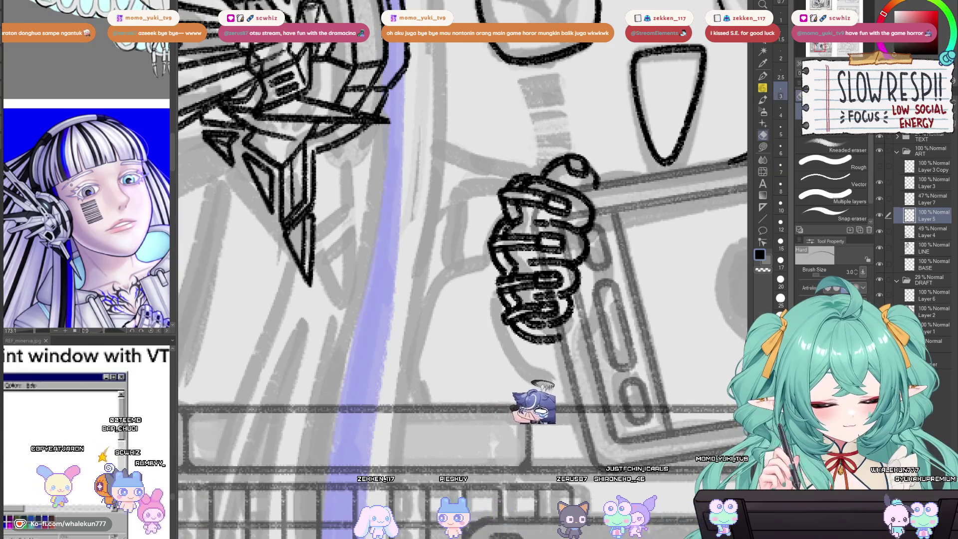
key(p)
scroll(553, 292, down, 5)
scroll(553, 291, up, 3)
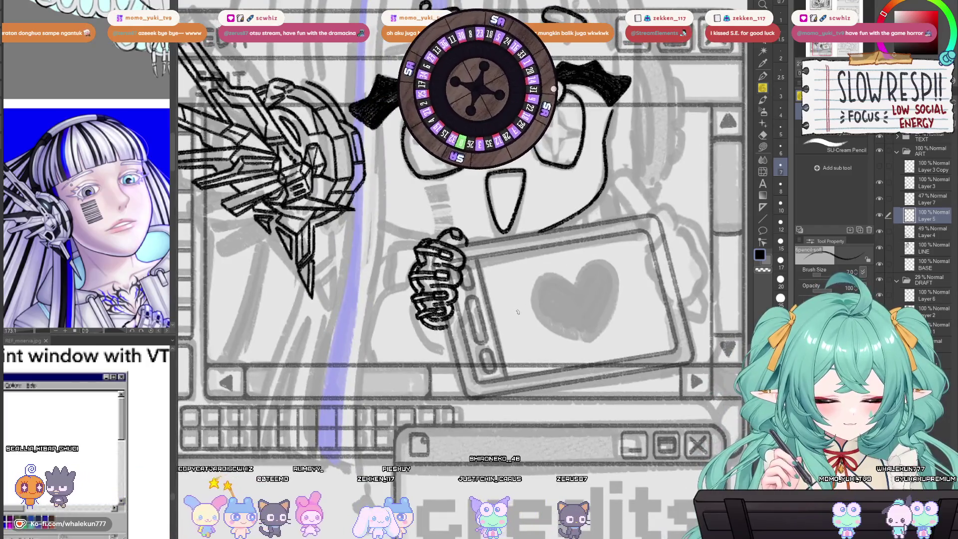
Step: Copy the inked hand with a lasso selection, paste it, and flip it horizontally
key(m)
drag(467, 222, 469, 220)
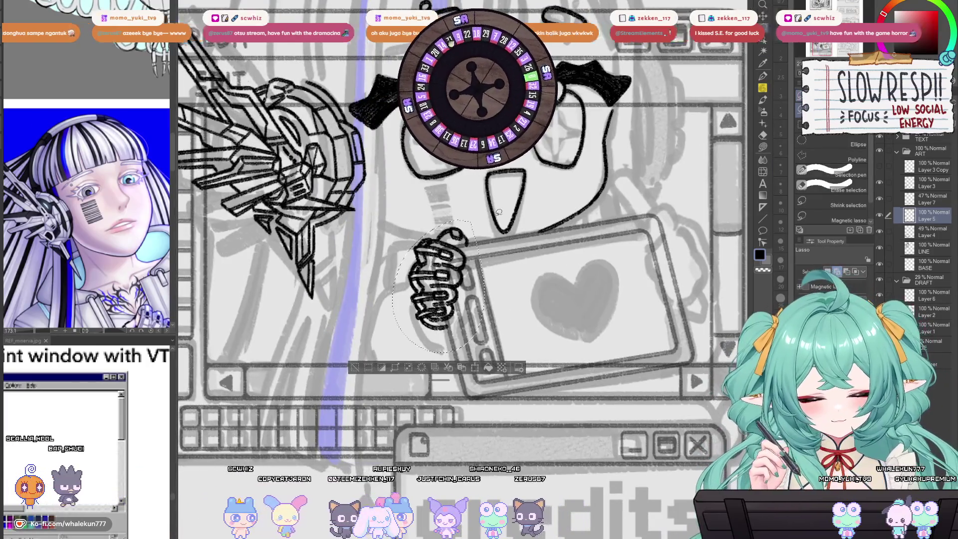
key(ctrl+c)
key(ctrl+v)
key(ctrl+t)
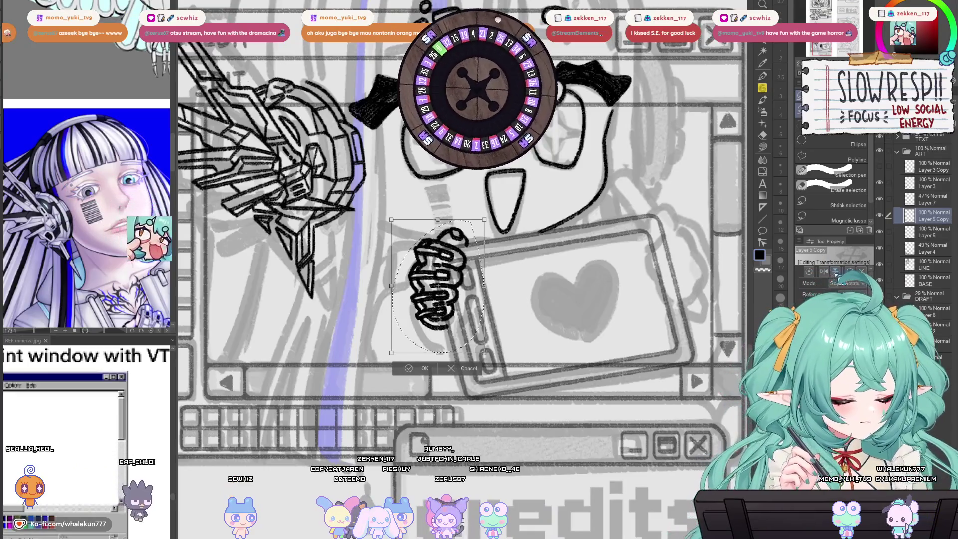
click(821, 271)
key(Return)
Step: Move the mirrored hand to the tablet's right edge and rotate it to a tilt
key(k)
mouse_move(476, 261)
mouse_down()
mouse_move(712, 228)
mouse_move(688, 243)
mouse_up()
key(ctrl+t)
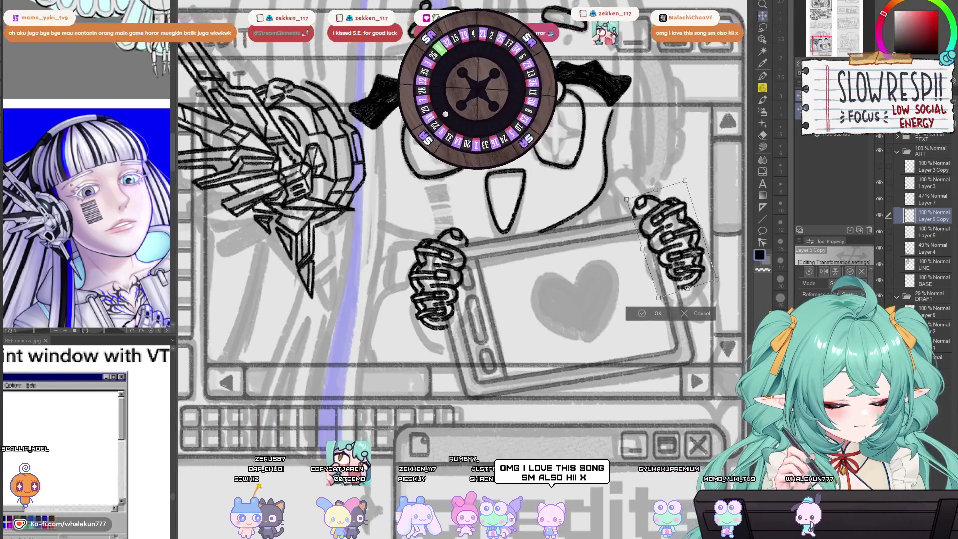
key(Return)
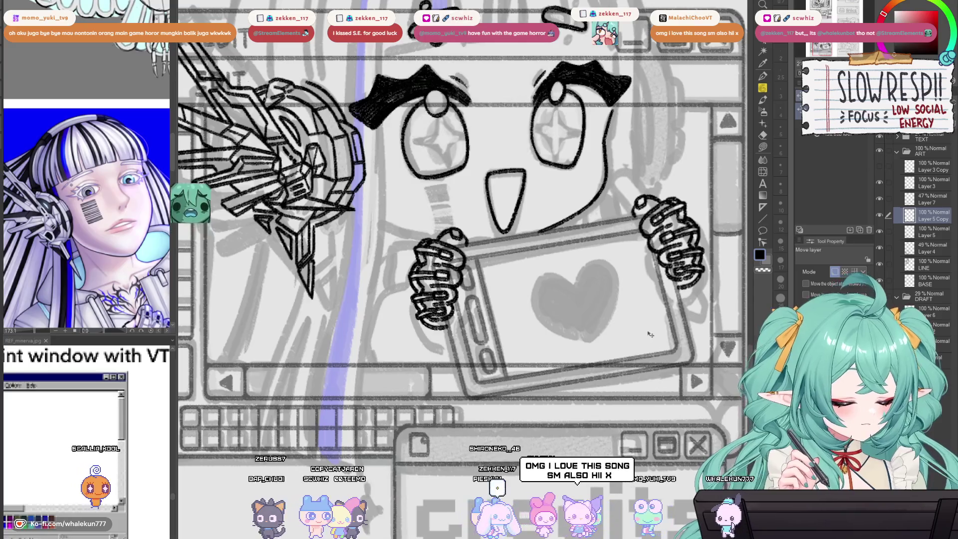
key(p)
scroll(650, 330, up, 2)
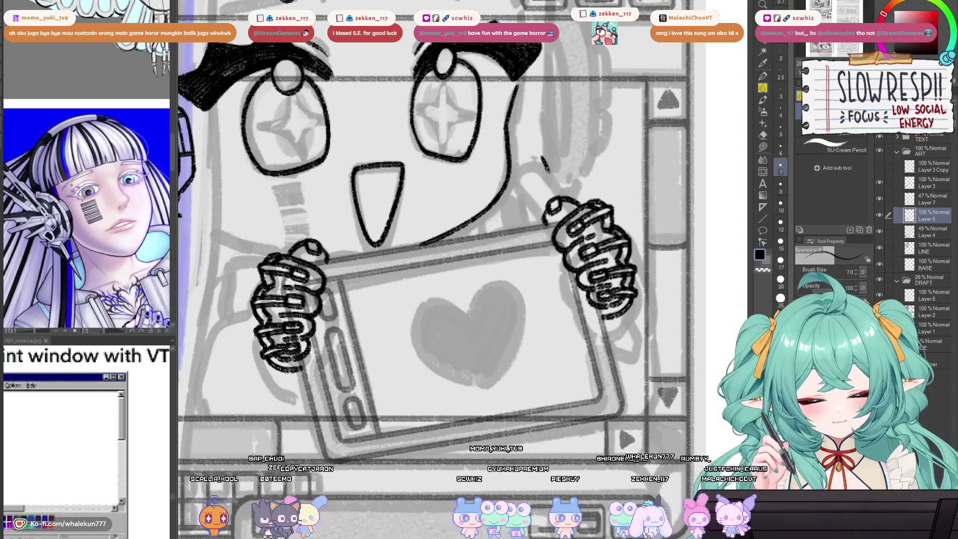
Step: Undo the stray stroke and ink a wrist line and arm curve beside the tablet
key(ctrl+z)
scroll(632, 230, down, 2)
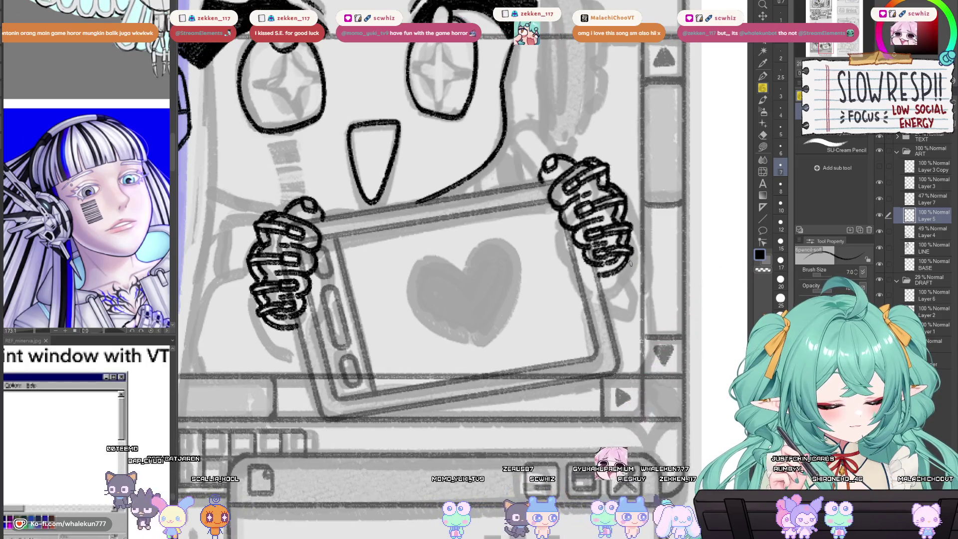
drag(637, 256, 620, 291)
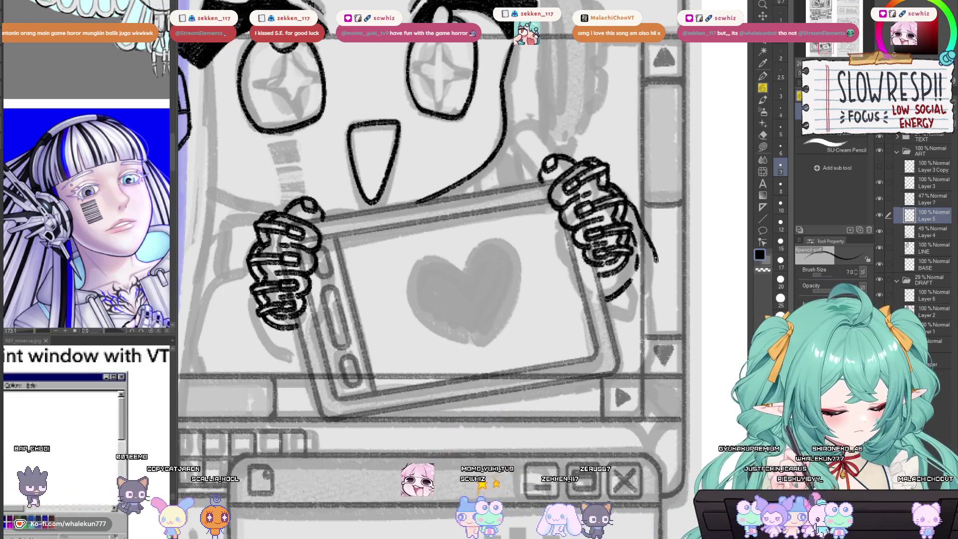
drag(639, 218, 610, 338)
Step: Extend the arm line in flipped view and add a thin line along the right hand
key(h)
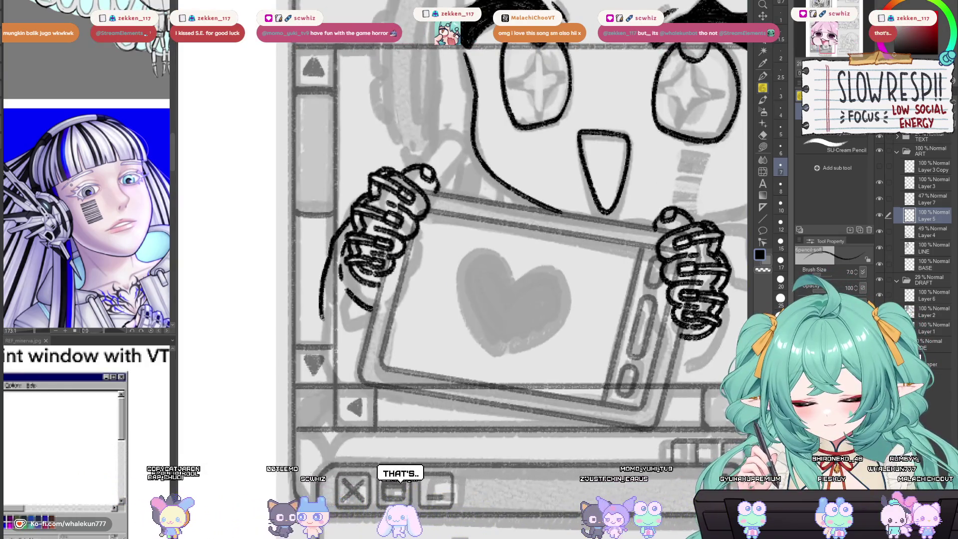
drag(321, 313, 345, 366)
key(h)
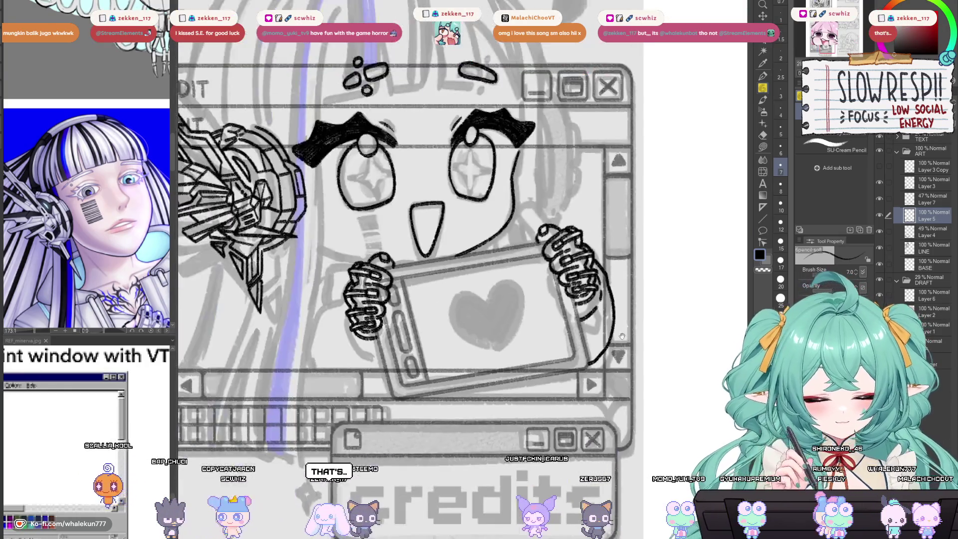
drag(592, 303, 598, 358)
scroll(598, 358, down, 3)
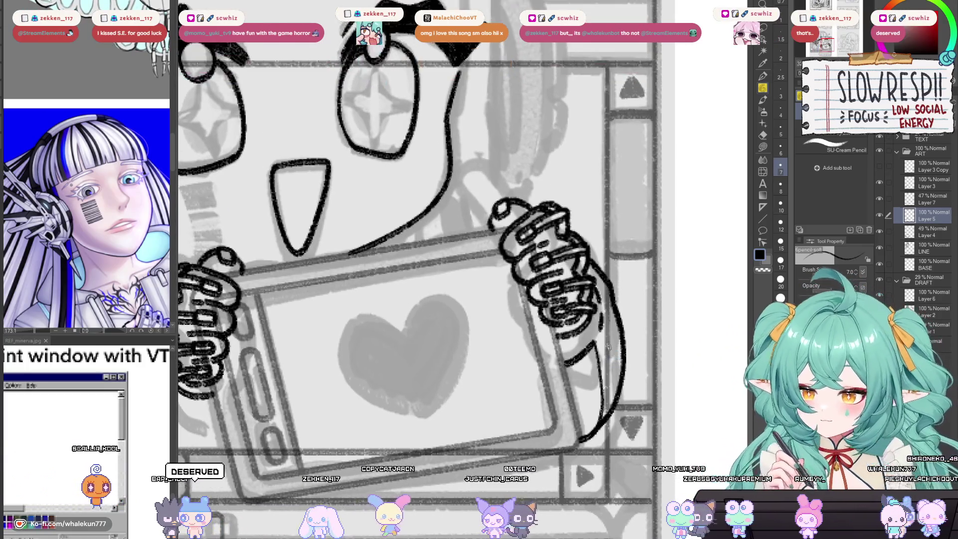
scroll(591, 403, up, 3)
key(h)
key(h)
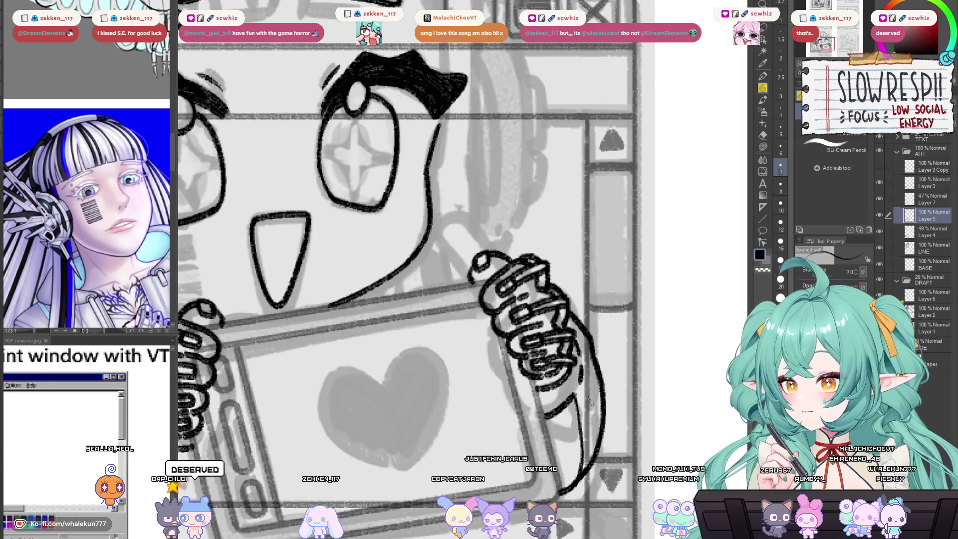
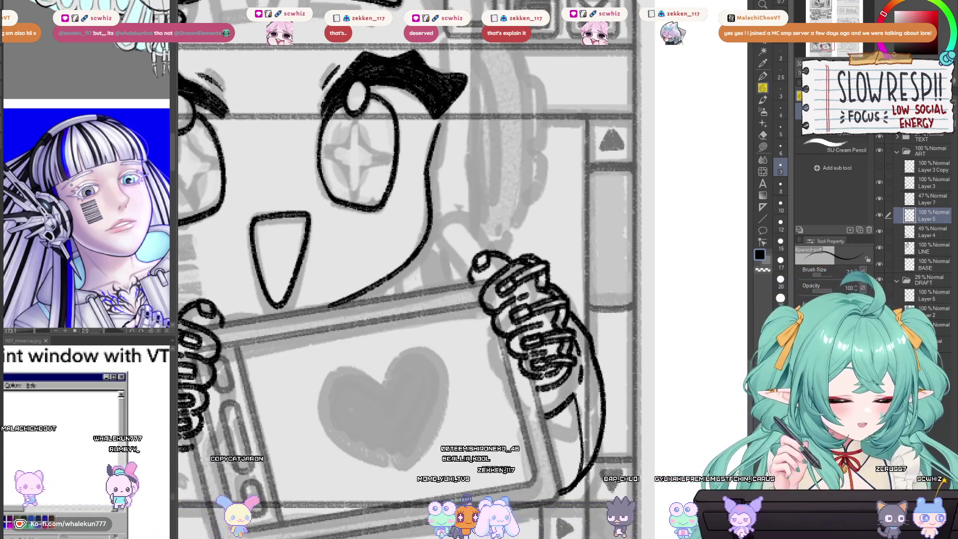
Step: Add a new layer and sketch the stylus's diagonal shaft above the raised hand
scroll(545, 267, down, 3)
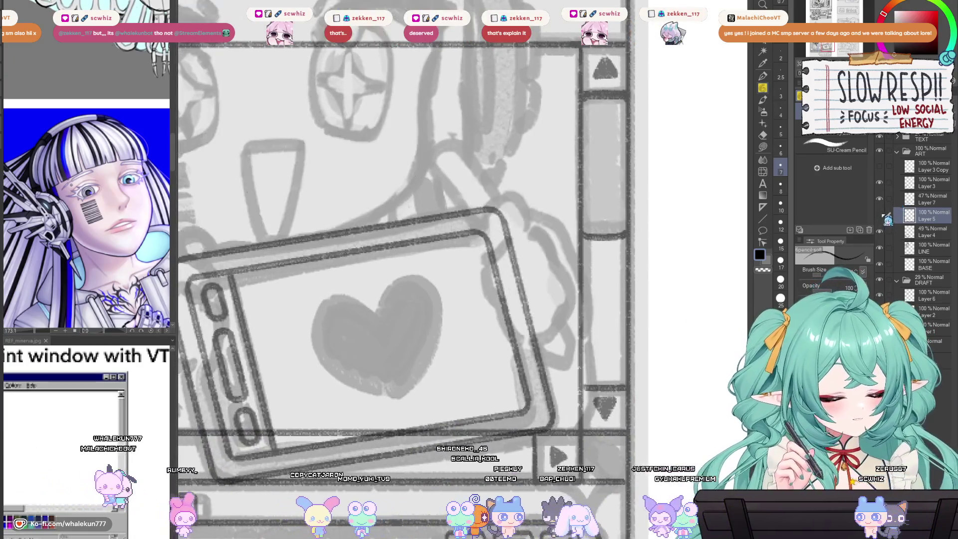
key(ctrl+shift+n)
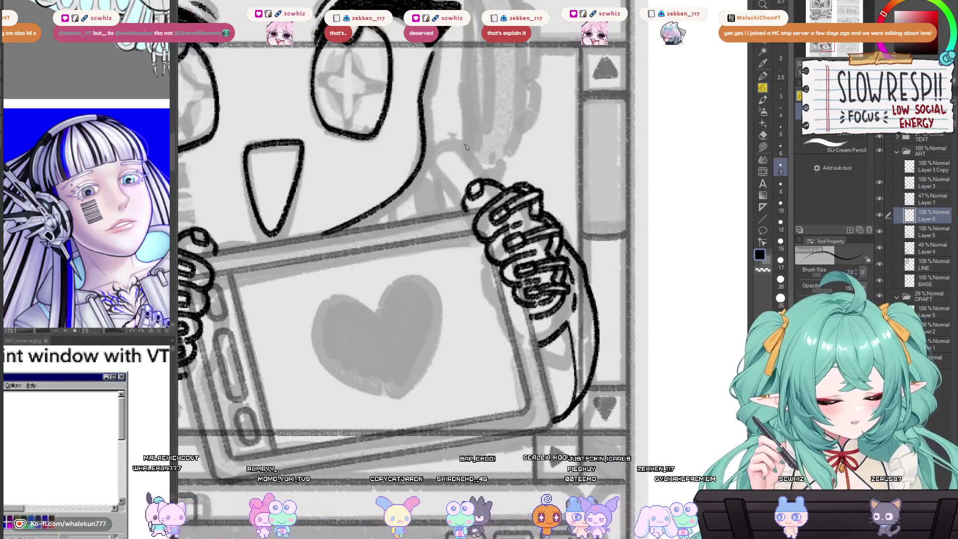
key(ctrl+z)
drag(466, 131, 490, 187)
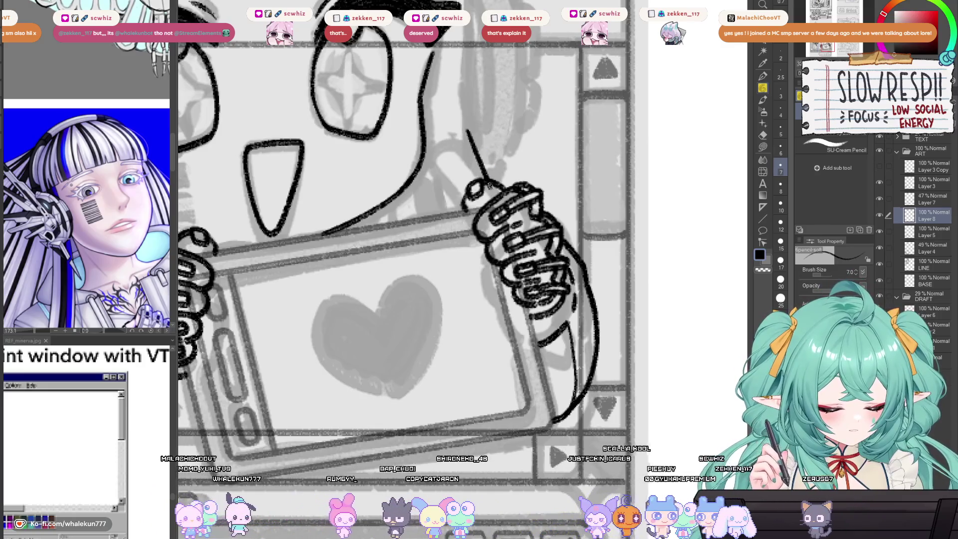
key(ctrl+z)
drag(456, 139, 468, 167)
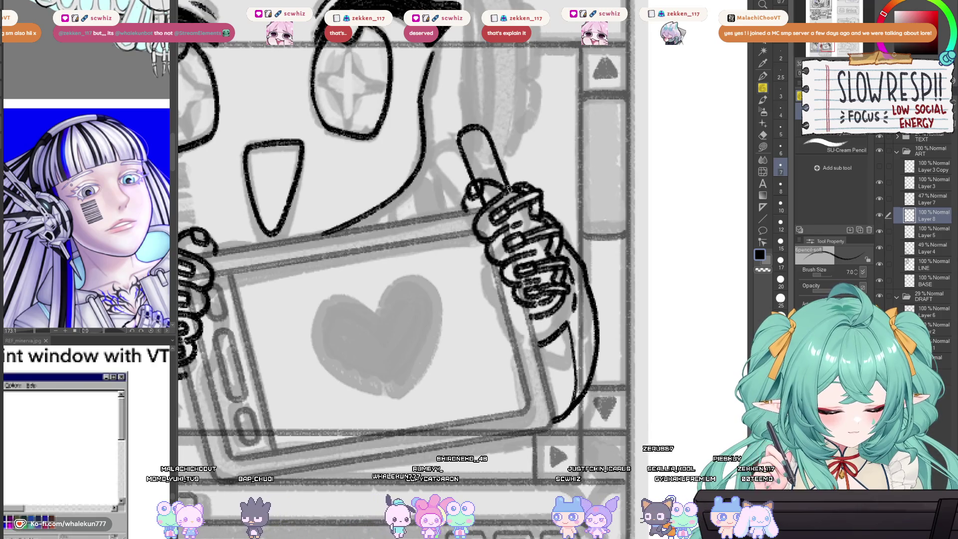
Step: Redraw the stylus tip outline above the hand, discarding the rejected pen strokes
key(ctrl+z)
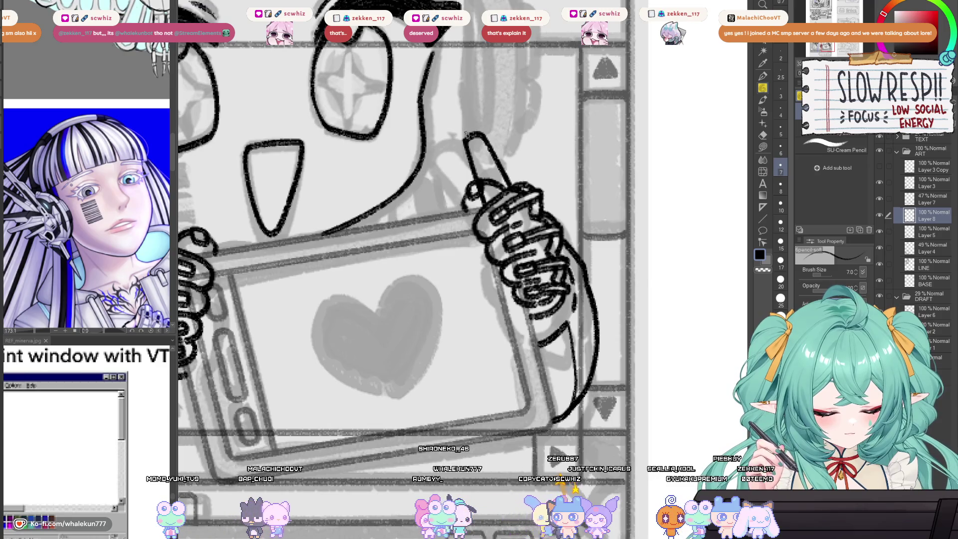
key(ctrl+z)
drag(481, 136, 471, 89)
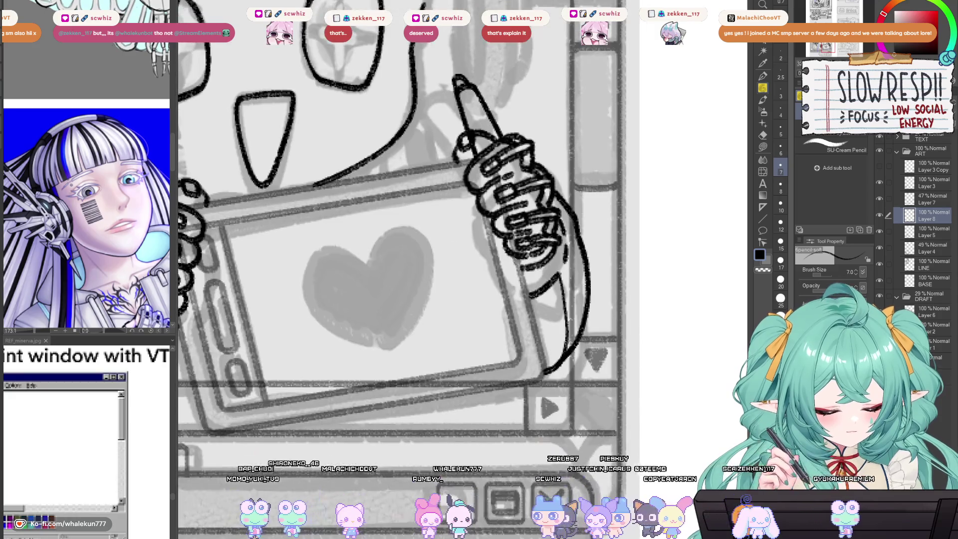
drag(522, 273, 531, 314)
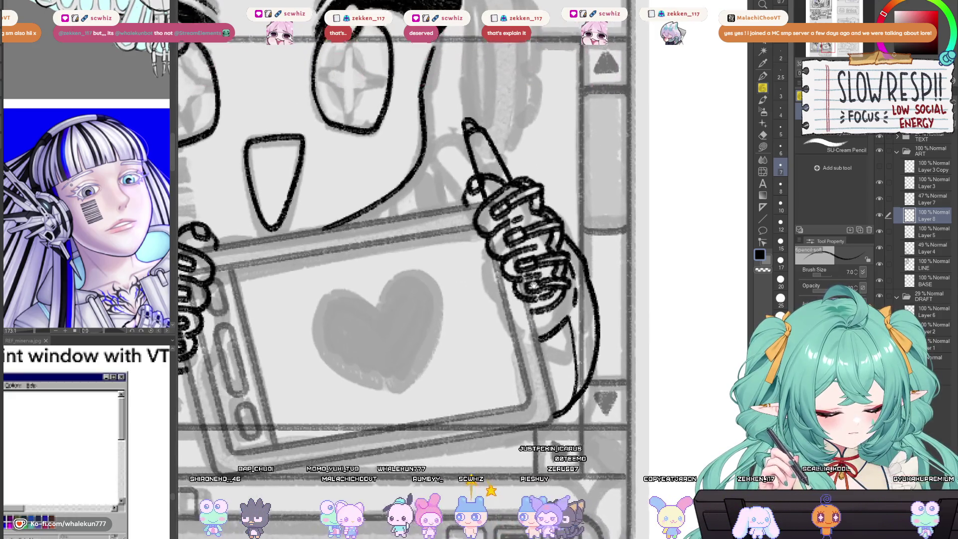
key(ctrl+z)
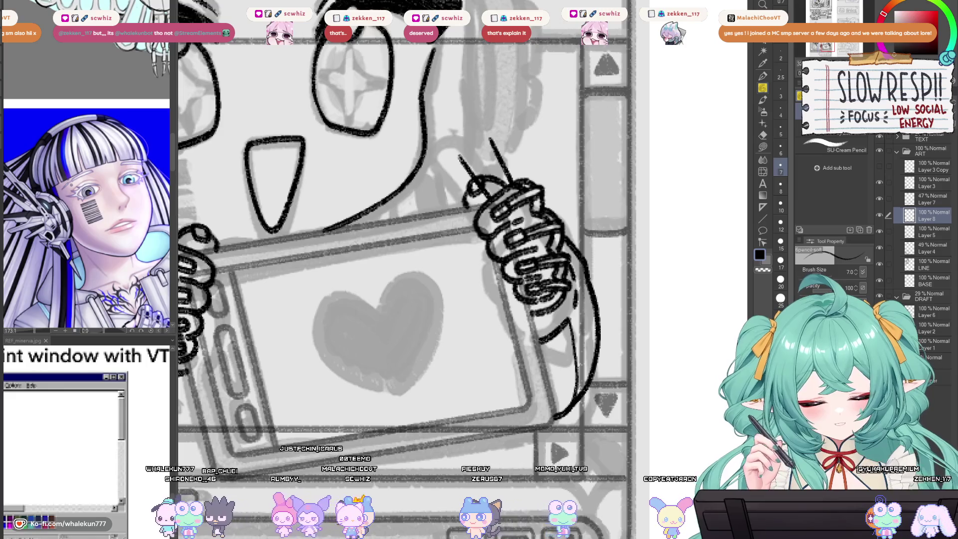
drag(456, 153, 466, 126)
mouse_move(470, 144)
mouse_down()
mouse_move(491, 135)
mouse_move(454, 118)
mouse_move(465, 121)
mouse_up()
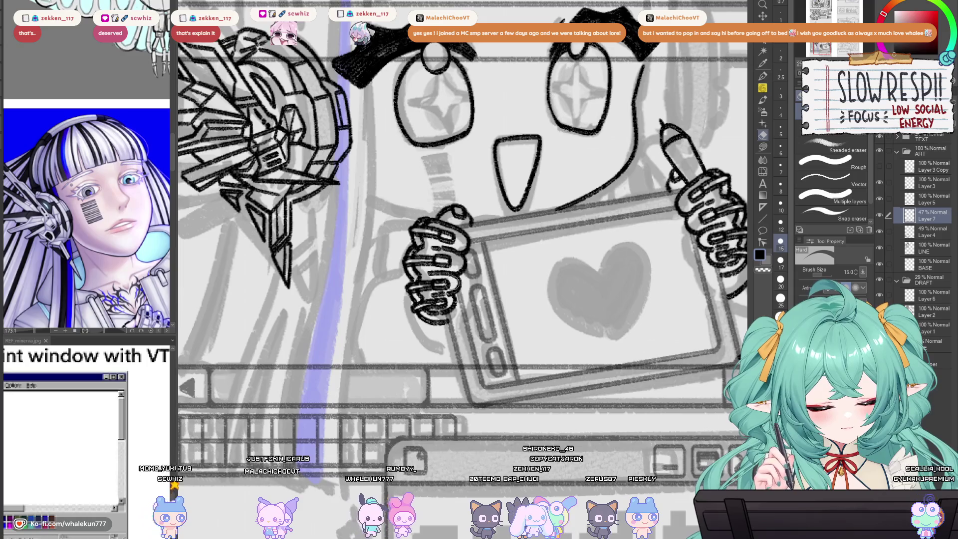
Step: Make the tablet and hand lineart on Layer 7 fully opaque at 100%
key(ctrl+z)
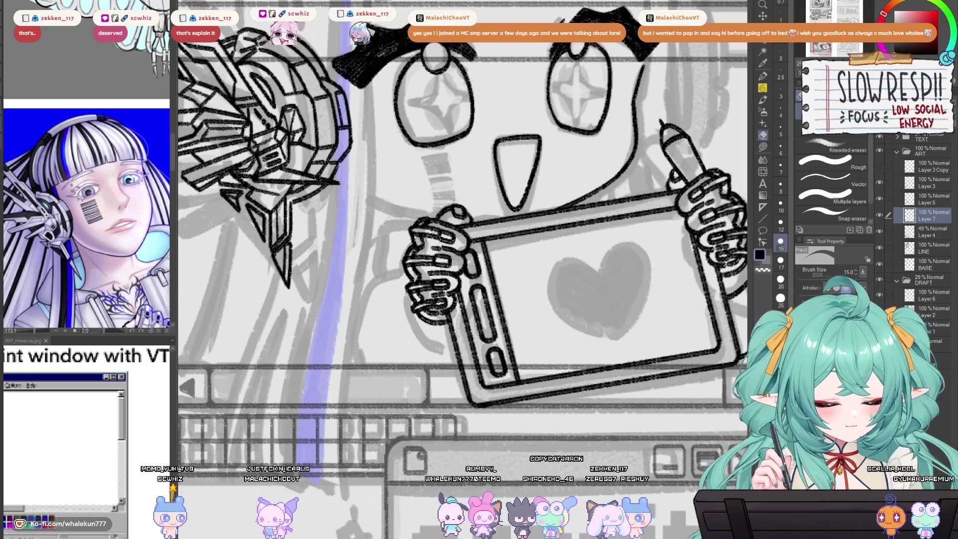
drag(573, 334, 509, 327)
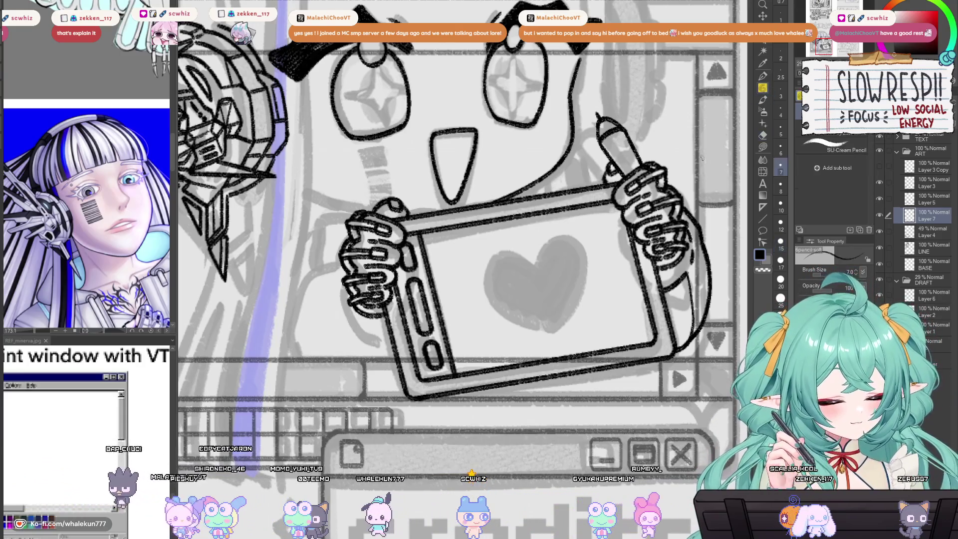
key(p)
drag(604, 267, 604, 226)
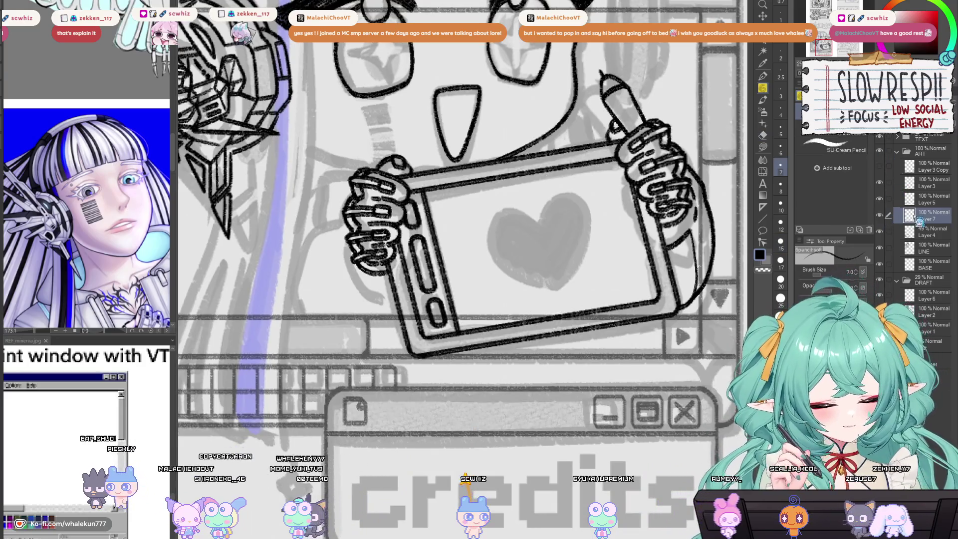
Step: Select Layer 5 in the Layers panel
click(927, 202)
click(868, 229)
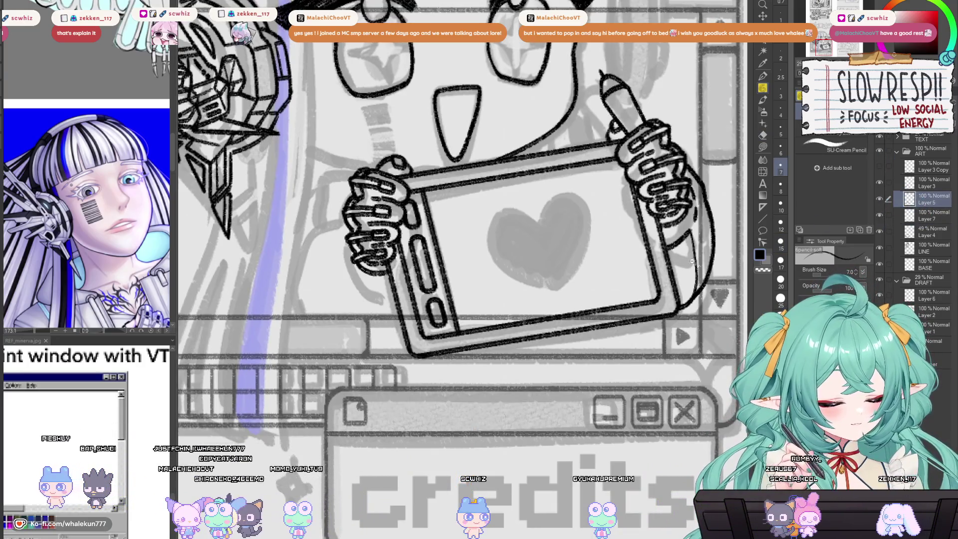
scroll(655, 242, down, 3)
scroll(656, 242, up, 3)
scroll(655, 242, down, 3)
scroll(594, 260, up, 4)
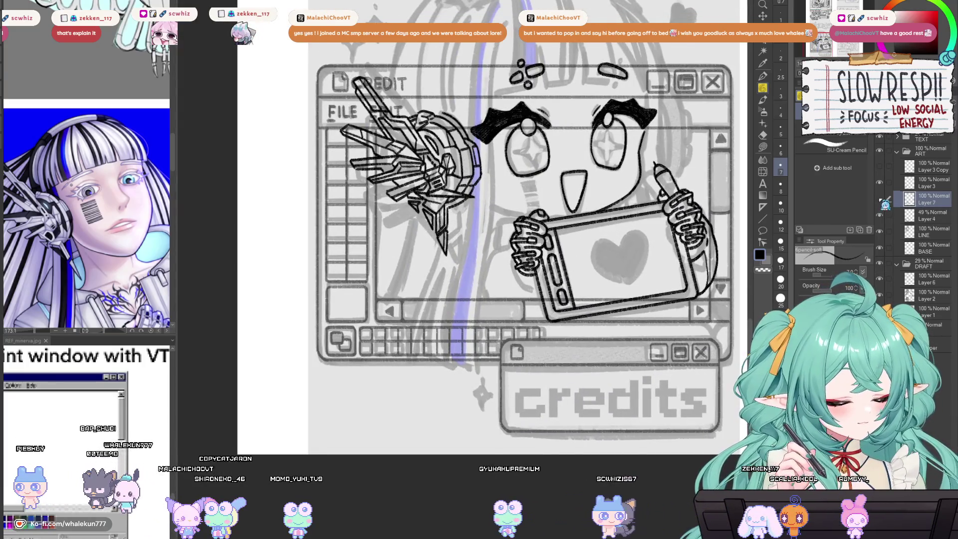
key(ctrl+z)
scroll(536, 244, down, 1)
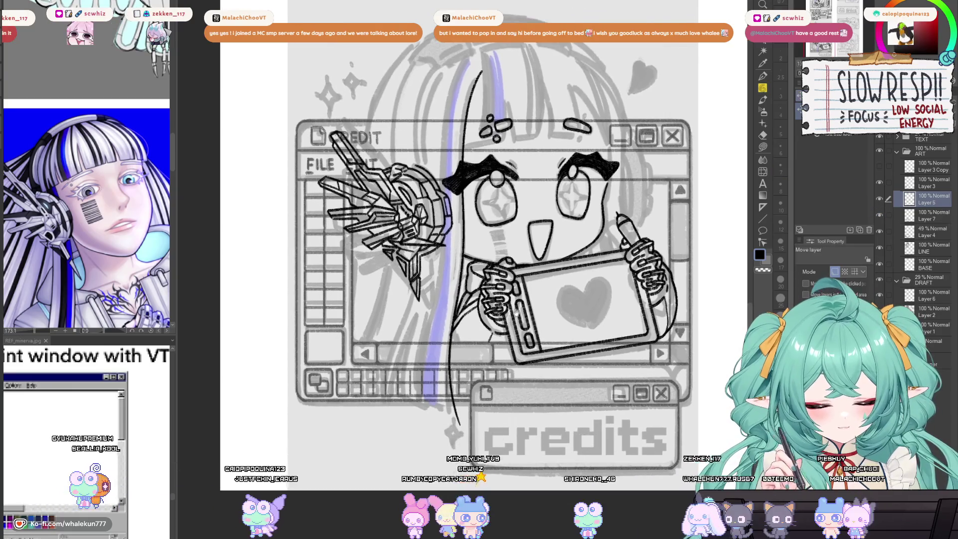
scroll(474, 351, up, 1)
key(ctrl+c)
key(ctrl+v)
mouse_move(523, 314)
mouse_down()
mouse_move(477, 311)
mouse_move(487, 311)
mouse_up()
key(ctrl+z)
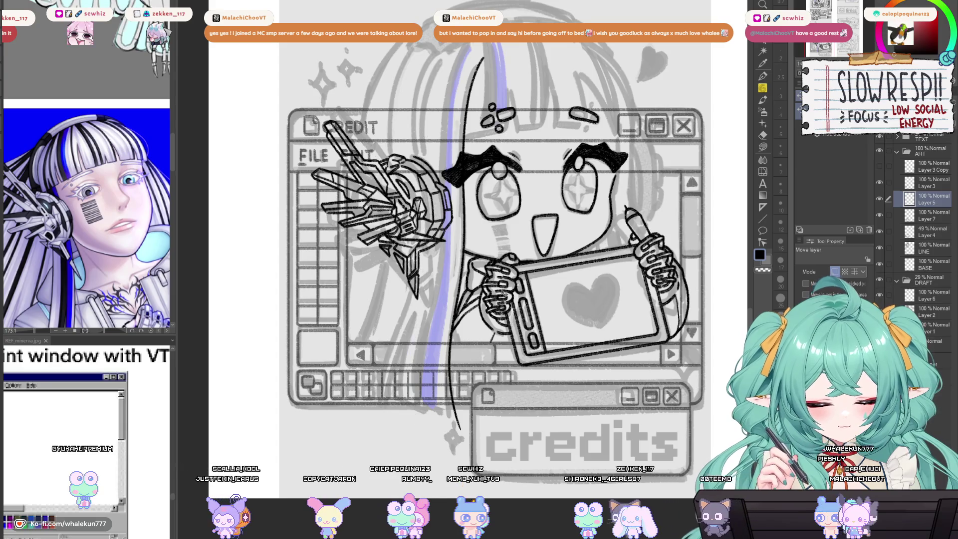
key(p)
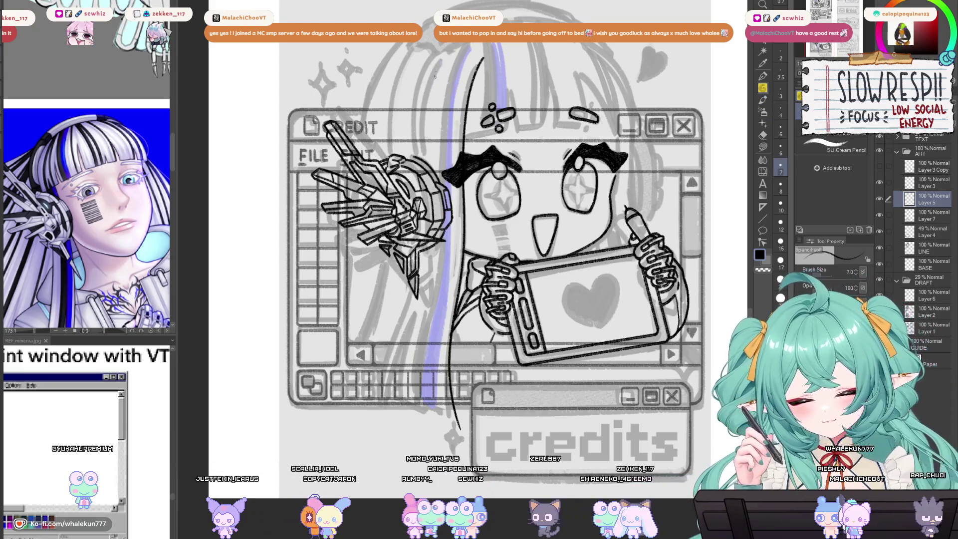
drag(441, 59, 379, 430)
key(ctrl+z)
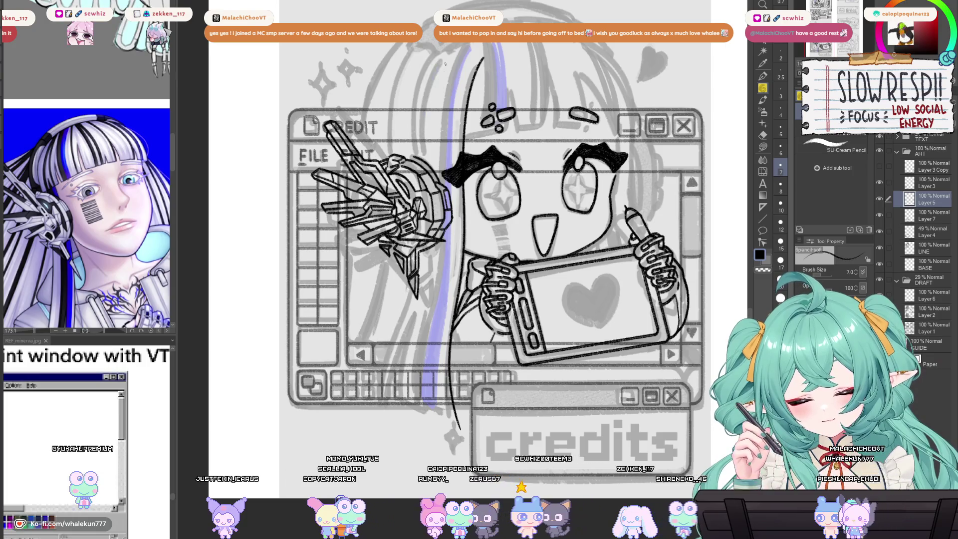
drag(428, 168, 378, 430)
key(ctrl+z)
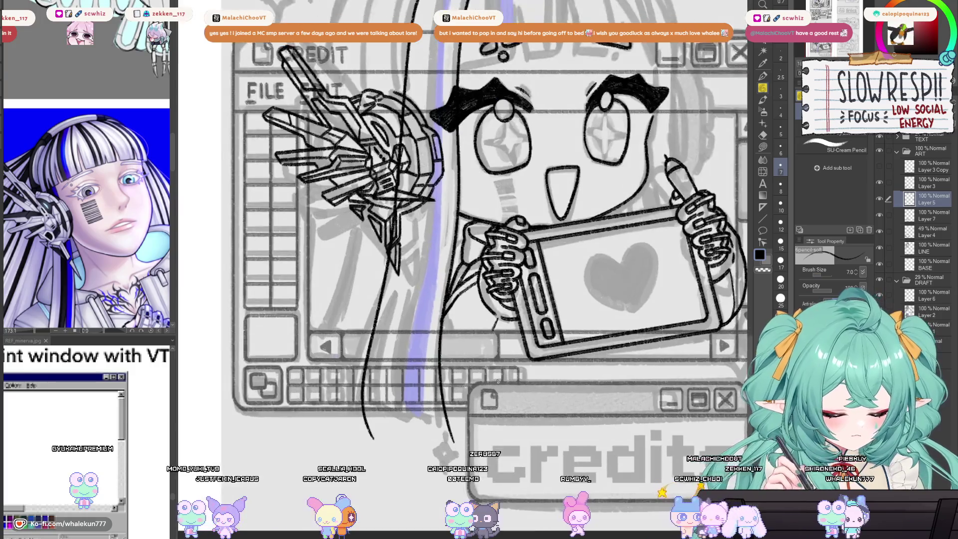
scroll(492, 383, down, 5)
scroll(434, 244, up, 6)
key(e)
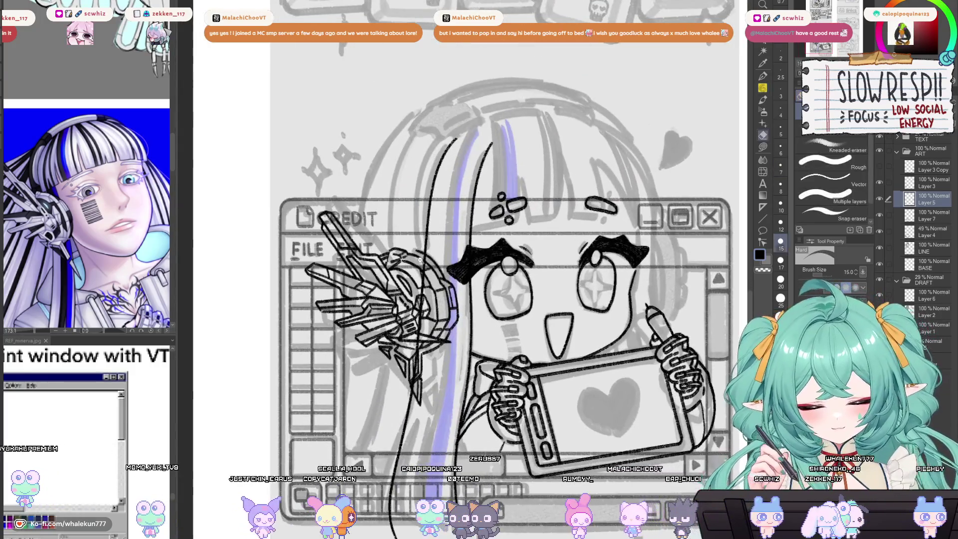
scroll(409, 277, up, 2)
key(bracketleft)
key(bracketleft)
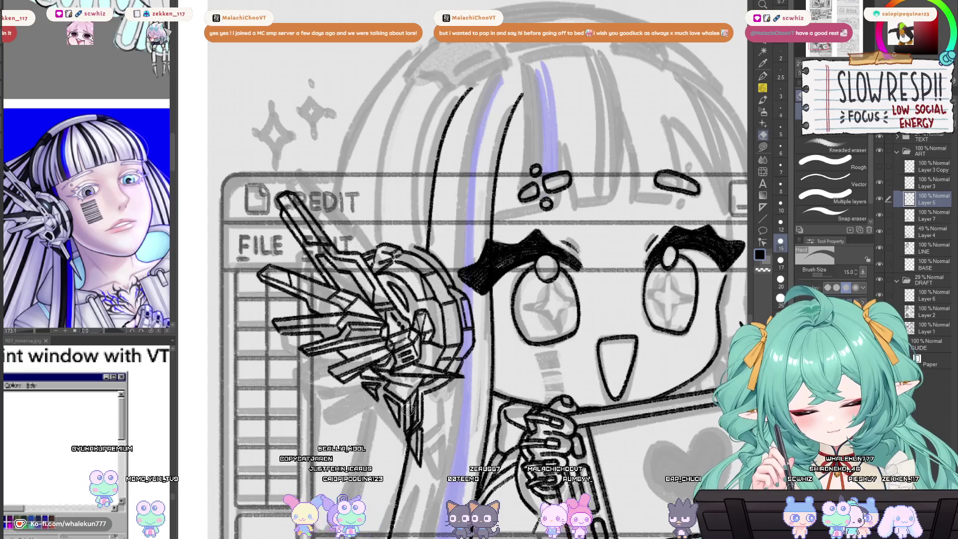
mouse_move(412, 438)
mouse_down()
mouse_move(428, 429)
mouse_move(430, 380)
mouse_up()
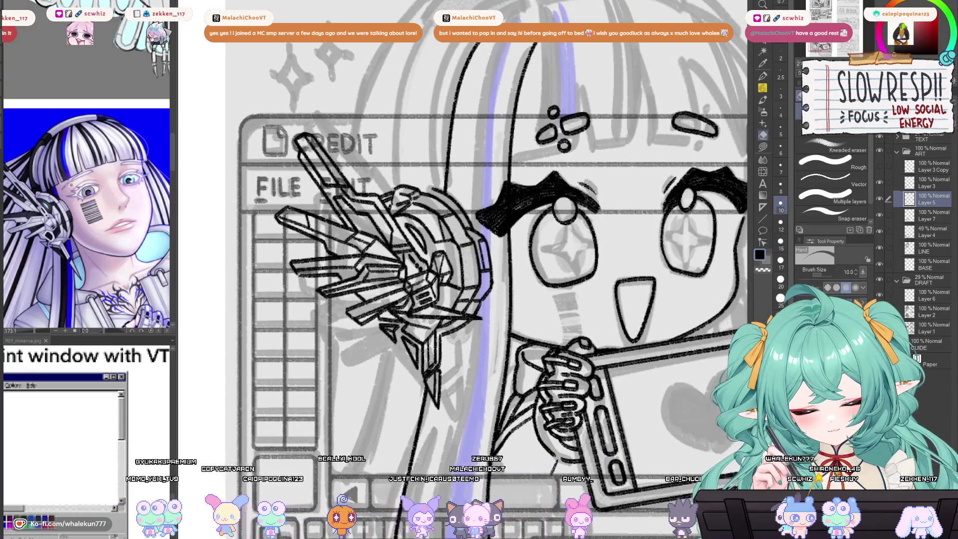
scroll(431, 380, down, 5)
scroll(484, 255, up, 5)
key(p)
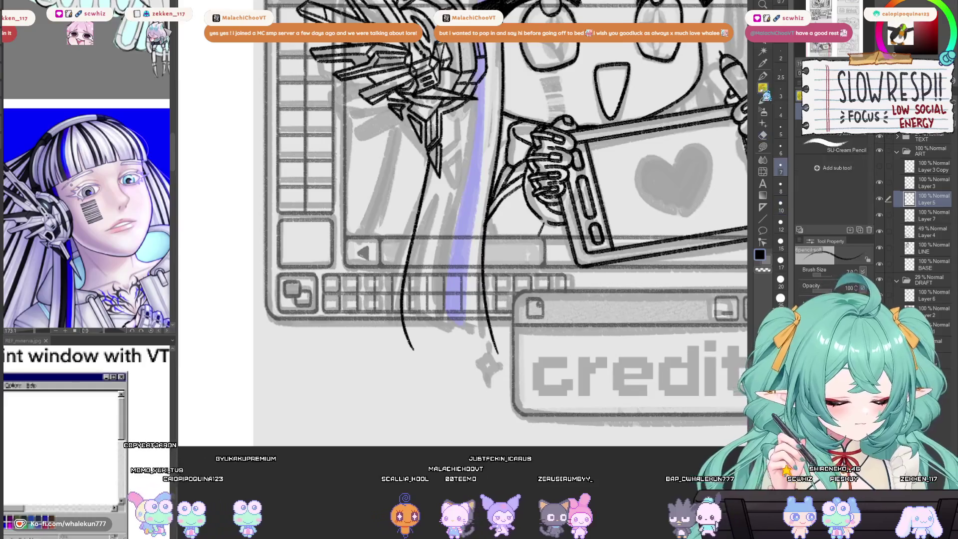
key(h)
scroll(458, 296, up, 1)
scroll(458, 297, up, 2)
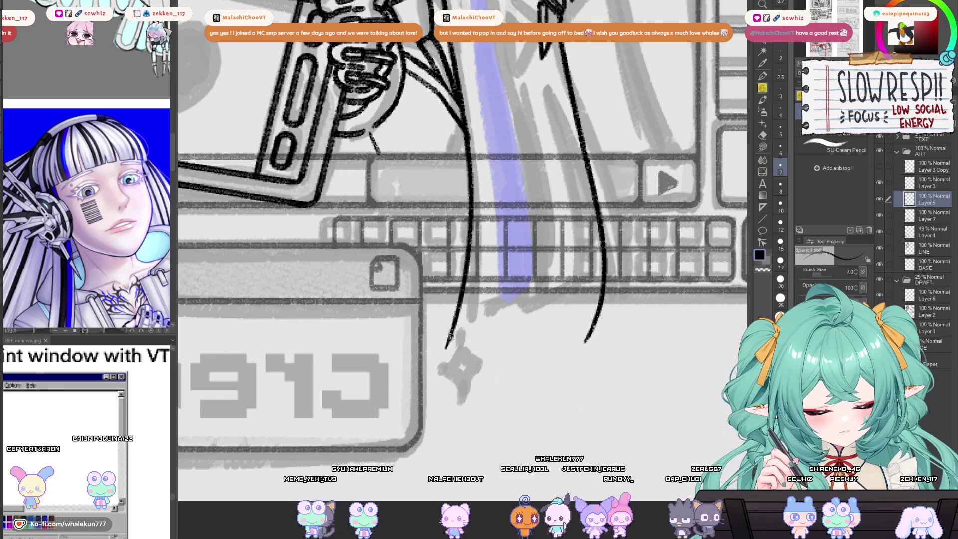
drag(485, 316, 491, 305)
key(ctrl+z)
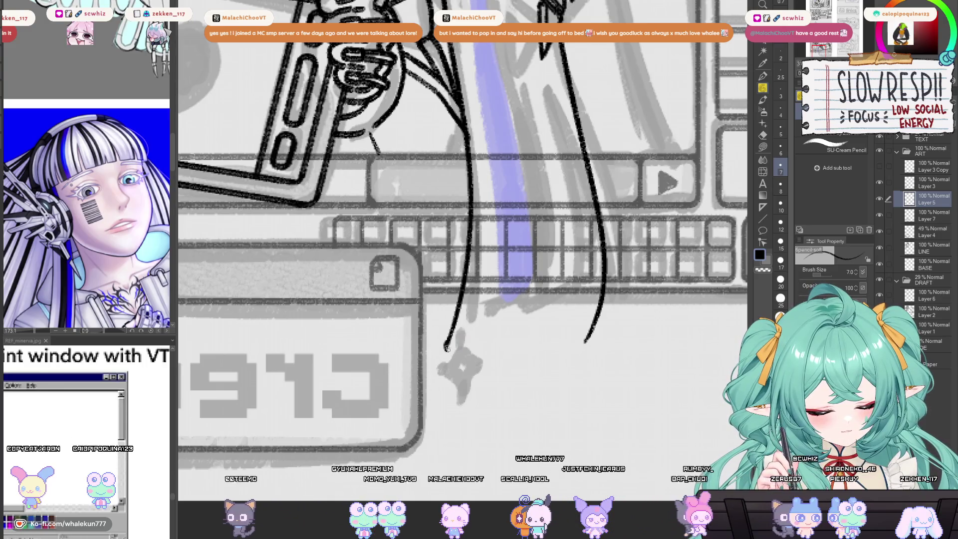
drag(445, 349, 488, 333)
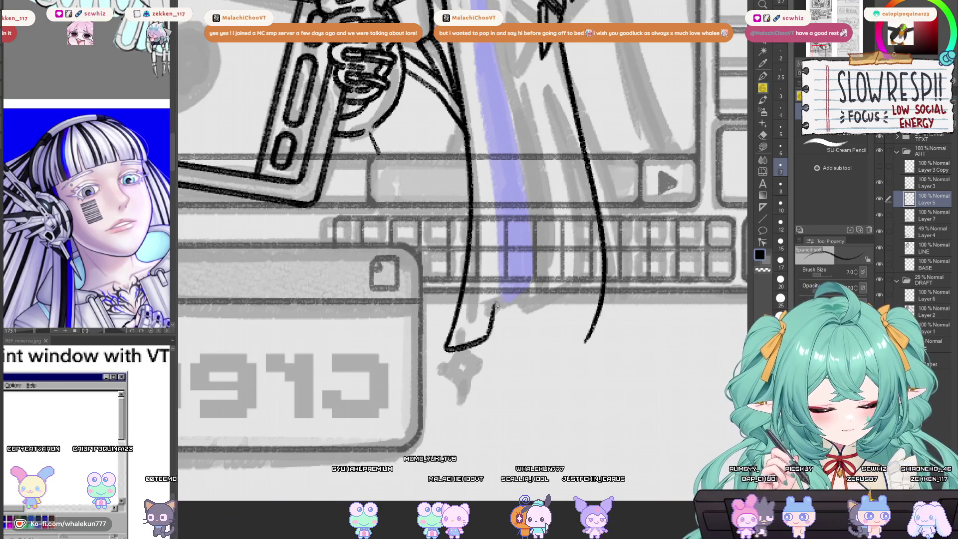
mouse_move(504, 252)
mouse_down()
mouse_move(480, 343)
mouse_move(500, 282)
mouse_move(486, 337)
mouse_move(495, 321)
mouse_up()
key(ctrl+z)
key(ctrl+z)
drag(502, 287, 497, 341)
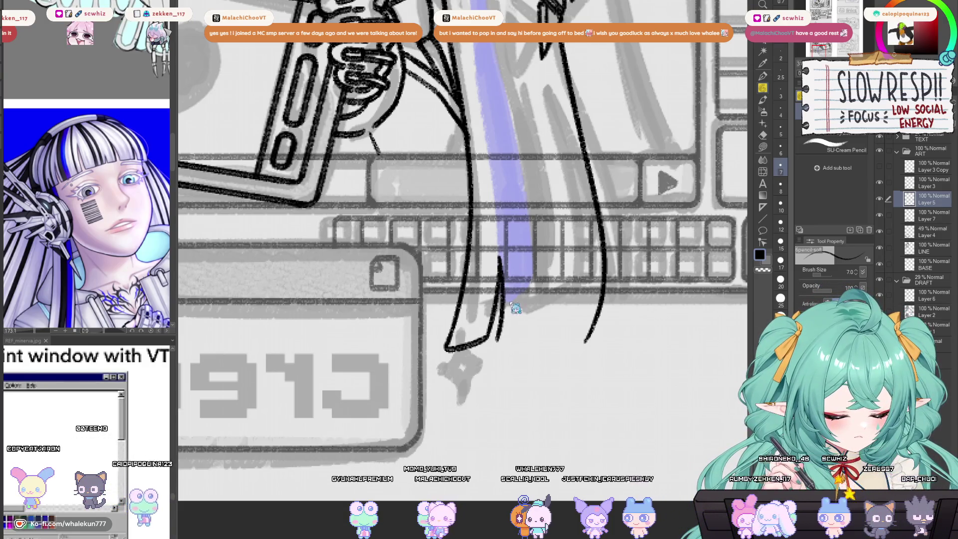
key(ctrl+z)
drag(500, 257, 503, 295)
mouse_move(501, 333)
mouse_down()
mouse_move(559, 320)
mouse_move(593, 319)
mouse_move(589, 332)
mouse_move(600, 330)
mouse_up()
key(e)
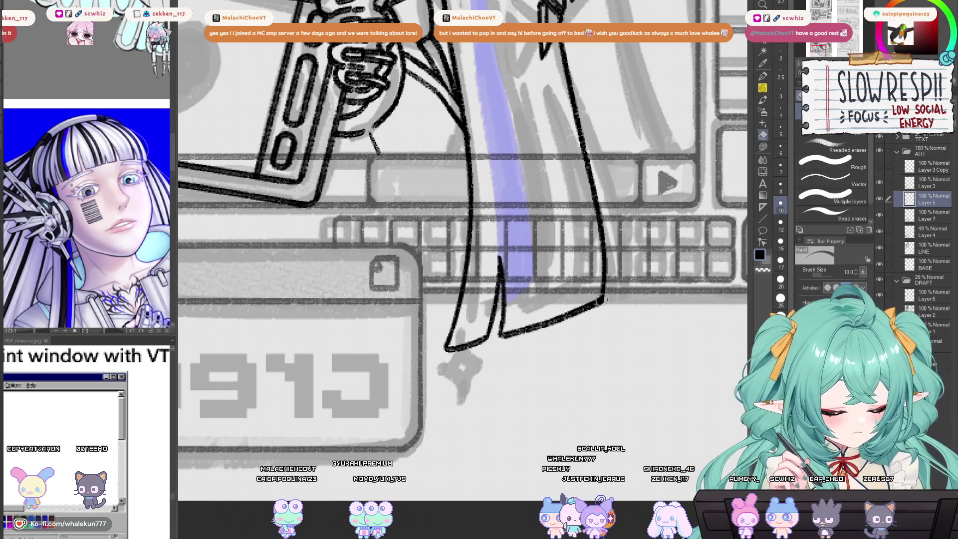
key(p)
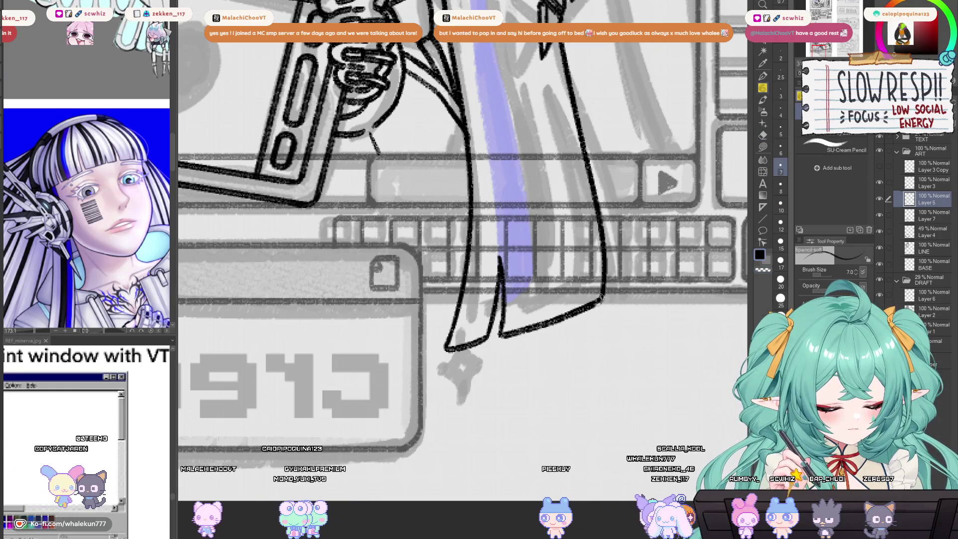
scroll(595, 313, down, 5)
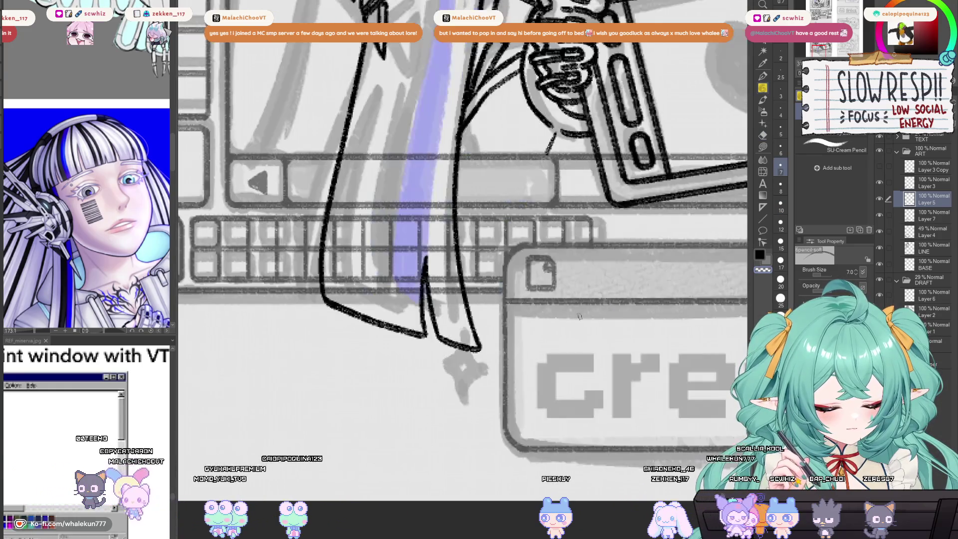
scroll(589, 333, up, 5)
scroll(589, 333, up, 4)
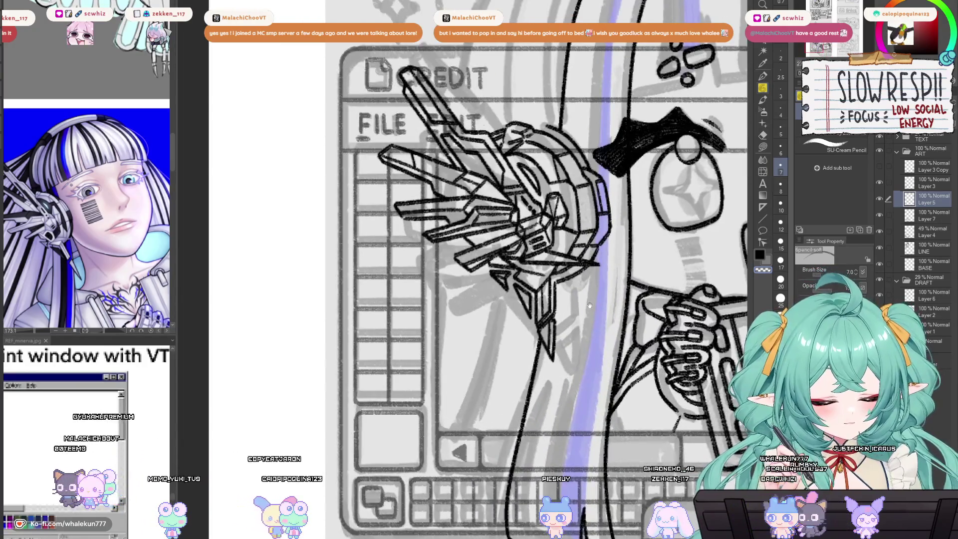
Step: With a size 20 eraser, erase the lower end of the blue hair stripe and lighten it further up
scroll(589, 305, down, 4)
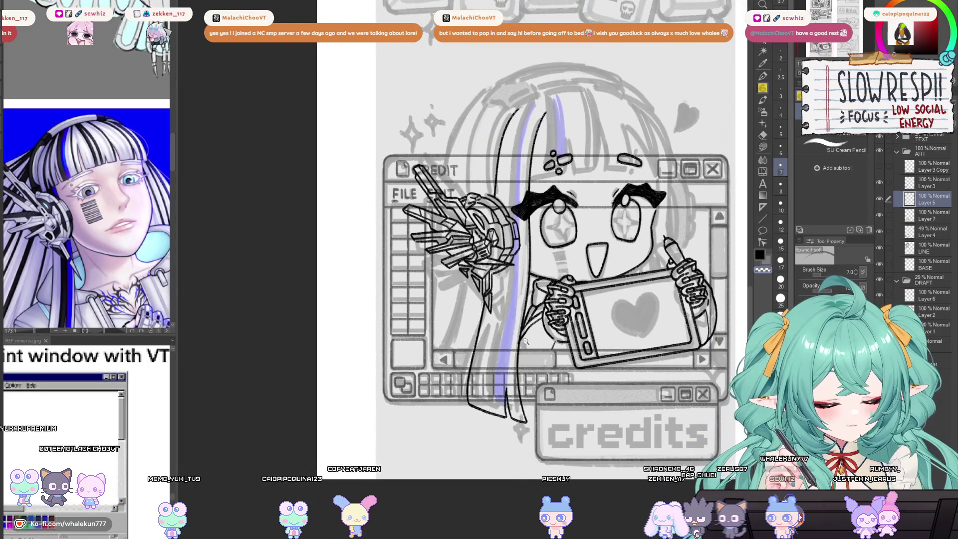
scroll(525, 341, up, 2)
scroll(546, 256, down, 1)
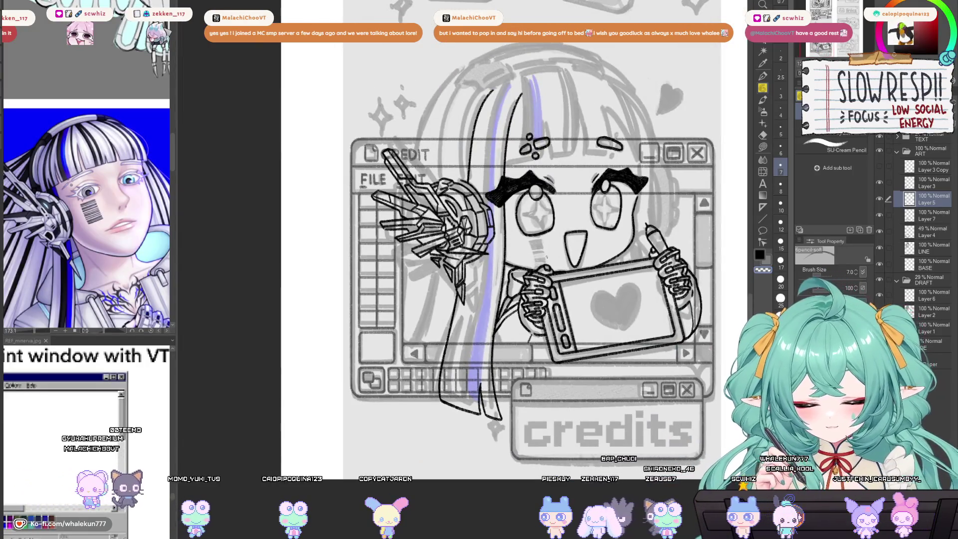
key(alt+bracketleft)
key(e)
scroll(491, 361, up, 2)
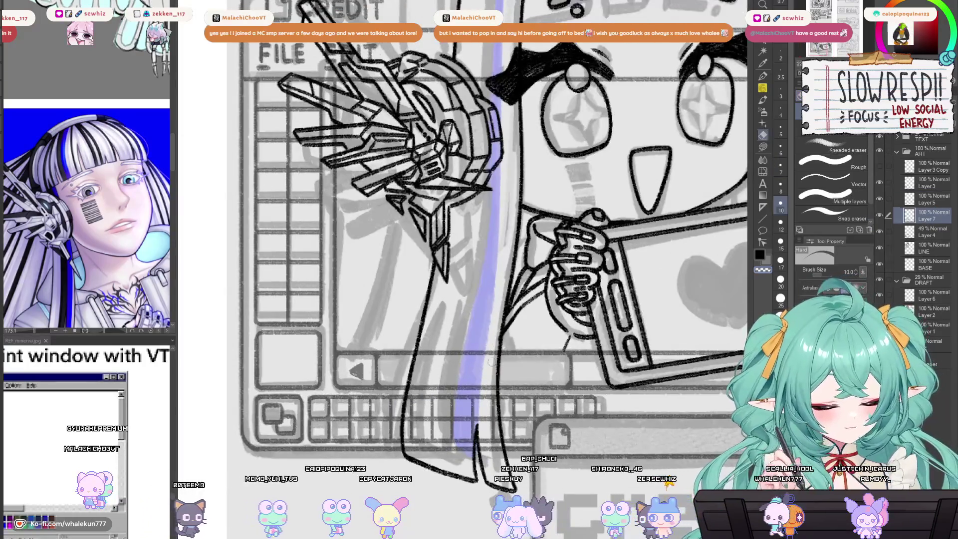
key(alt+bracketleft)
key(bracketright)
scroll(543, 374, down, 2)
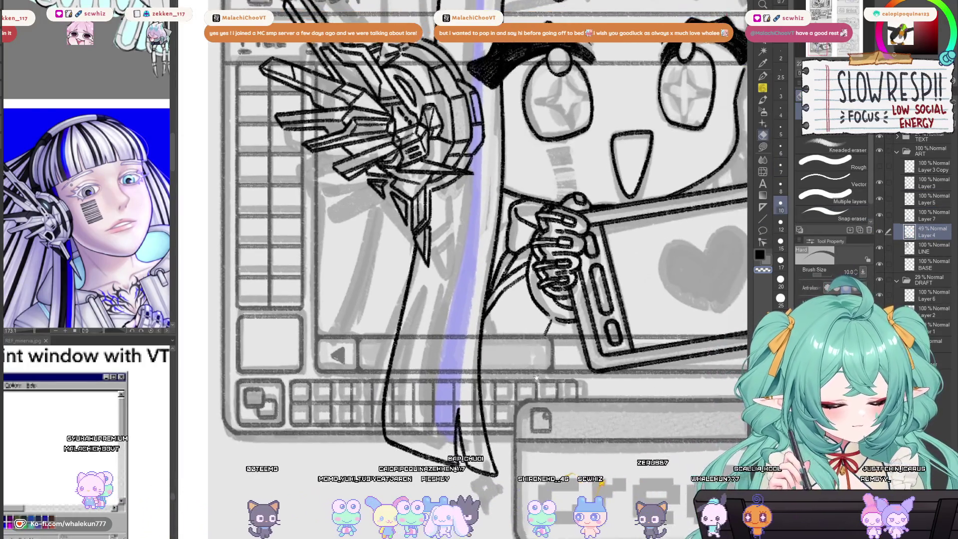
key(bracketright)
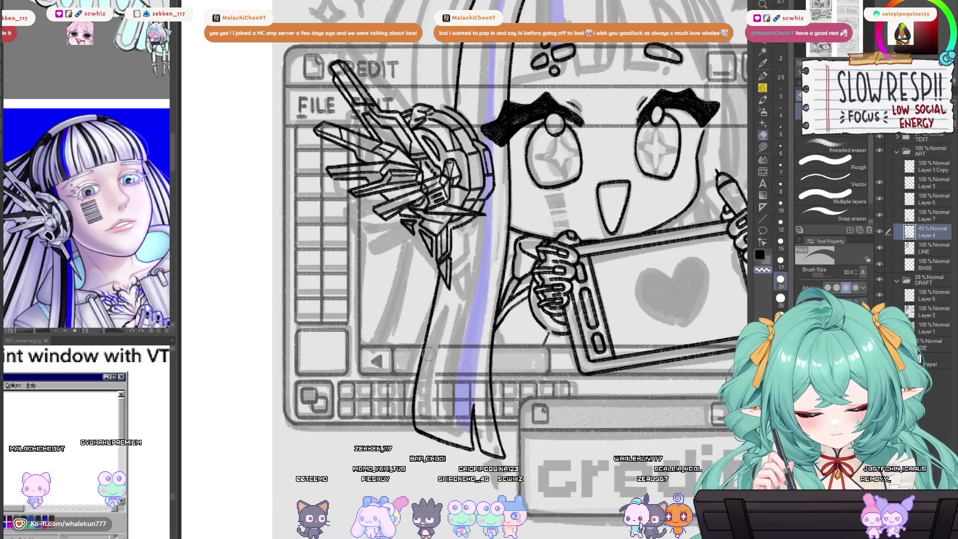
drag(460, 422, 463, 440)
mouse_move(474, 347)
mouse_down()
mouse_move(471, 384)
mouse_move(483, 340)
mouse_up()
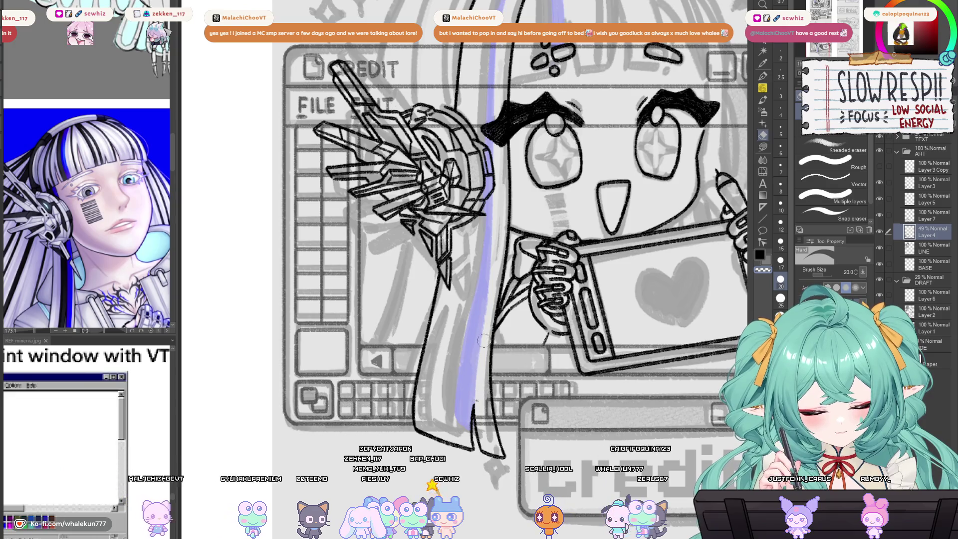
Step: Erase the grey sketch lines beside the tablet's lower edge
scroll(489, 395, up, 1)
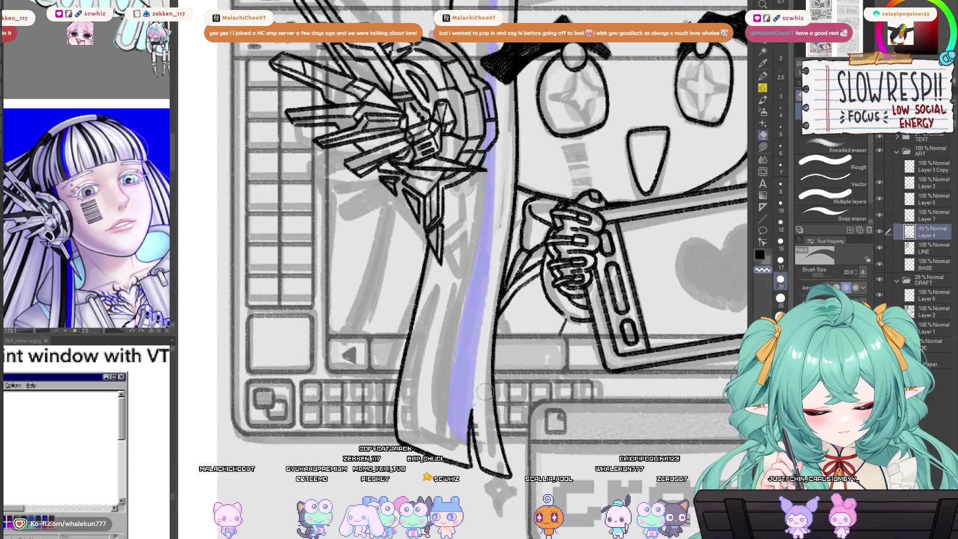
scroll(483, 388, down, 3)
scroll(476, 351, up, 4)
drag(456, 368, 511, 355)
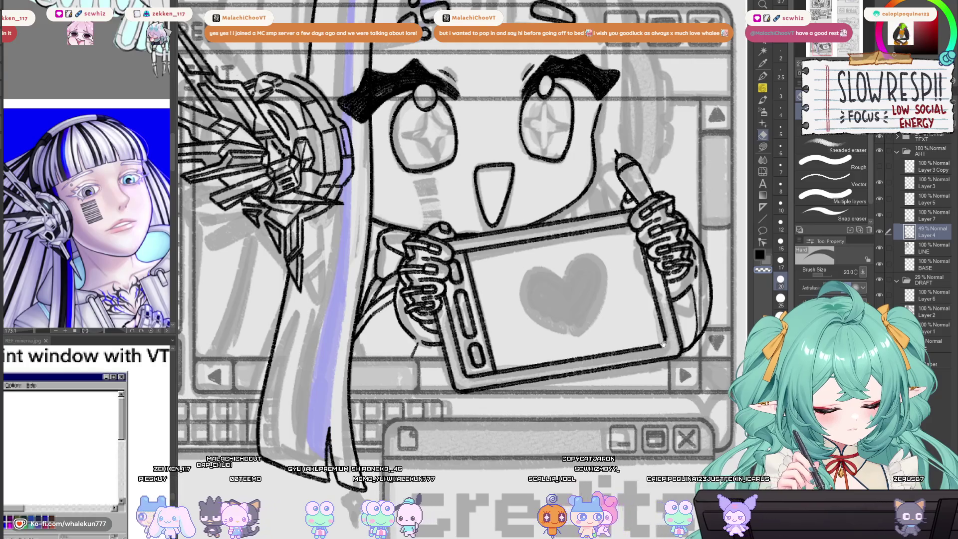
scroll(663, 344, right, 2)
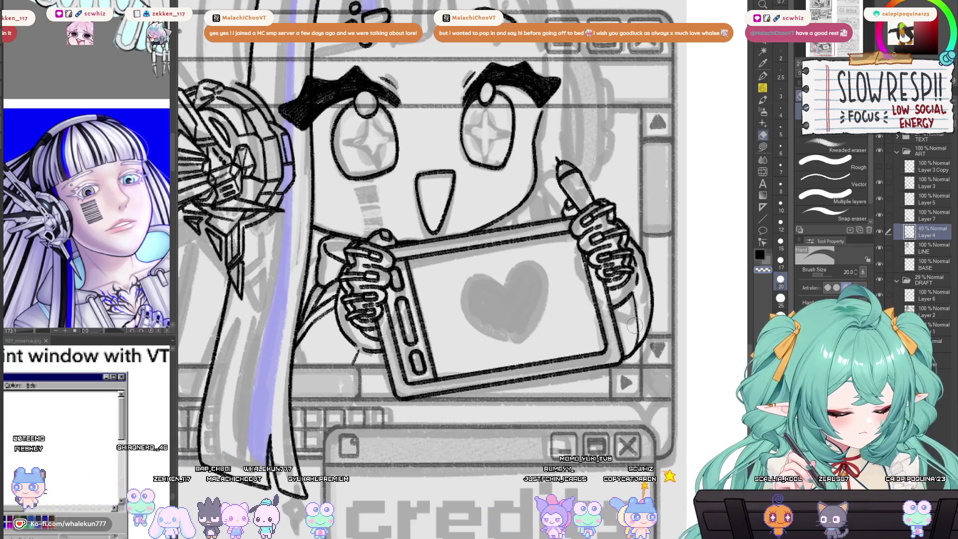
scroll(632, 324, down, 4)
scroll(531, 310, up, 5)
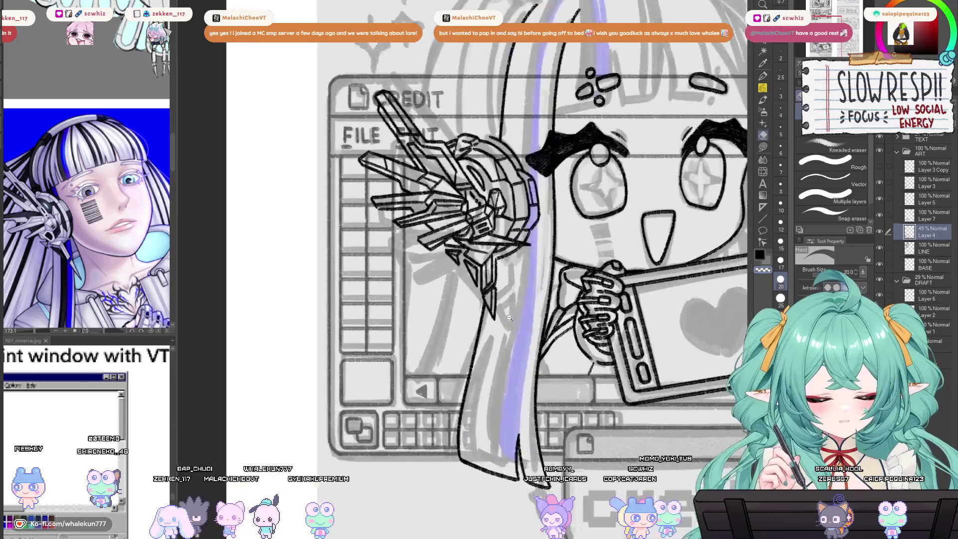
Step: Check the face lines' visibility, then select Layer 7 and shrink the eraser to size 10
click(879, 214)
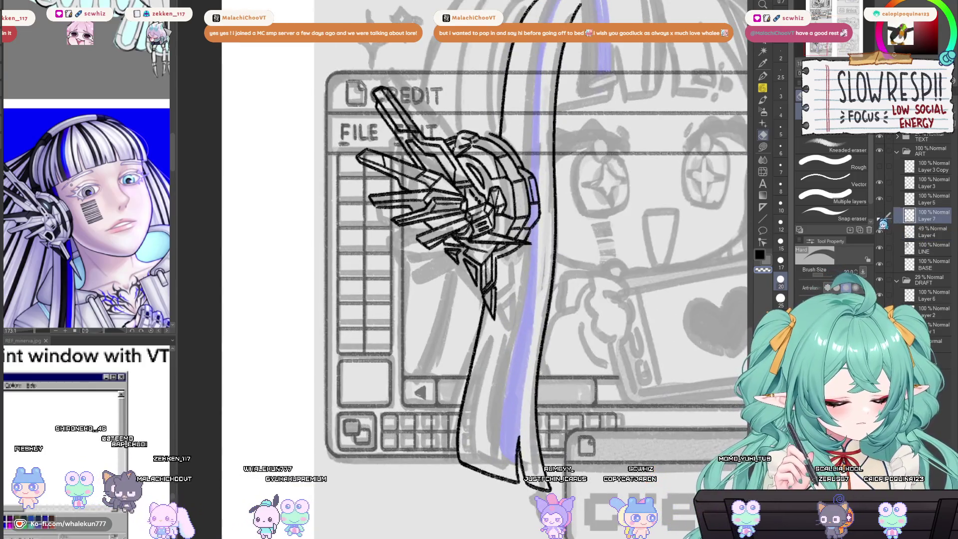
click(878, 214)
click(923, 213)
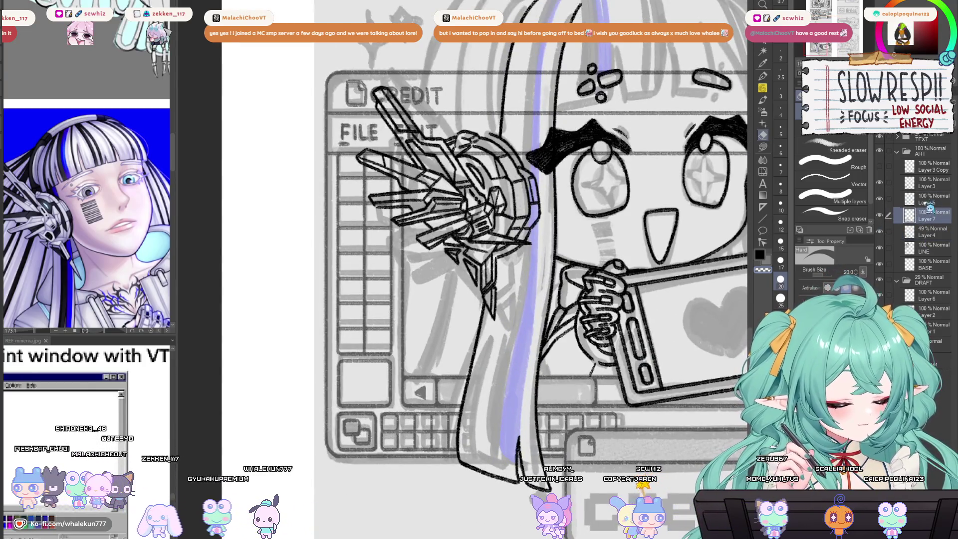
drag(551, 141, 517, 231)
click(780, 203)
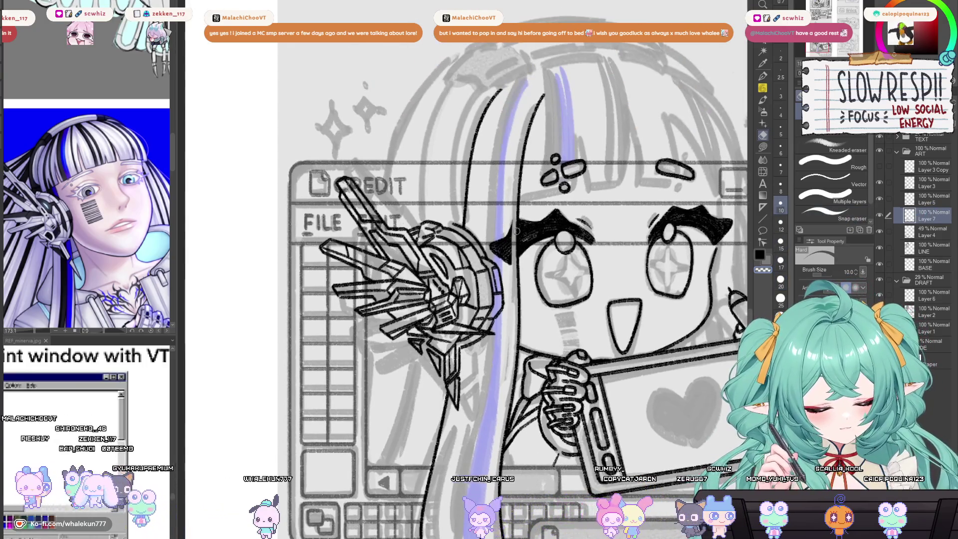
drag(516, 231, 472, 196)
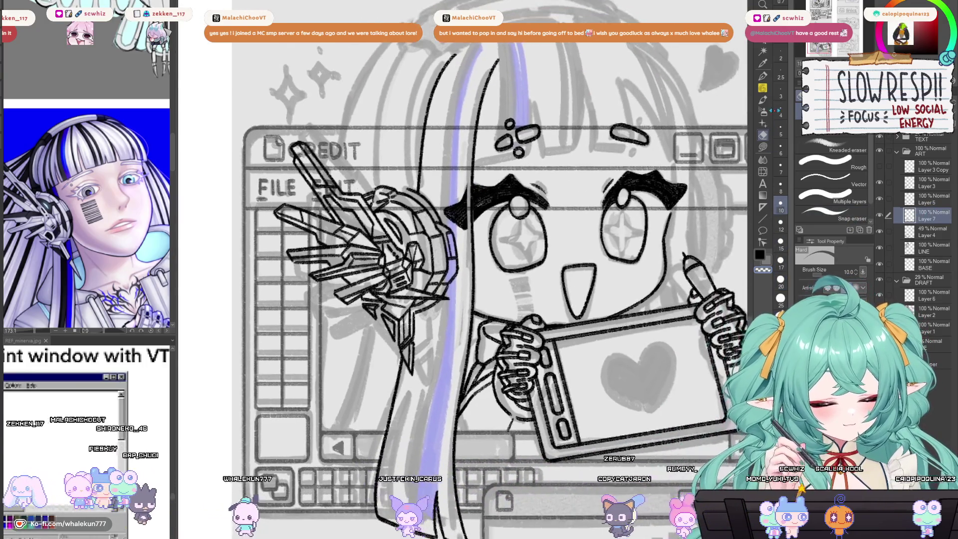
Step: On Layer 5, ink a long hair outline down the left side of the character
key(p)
click(927, 199)
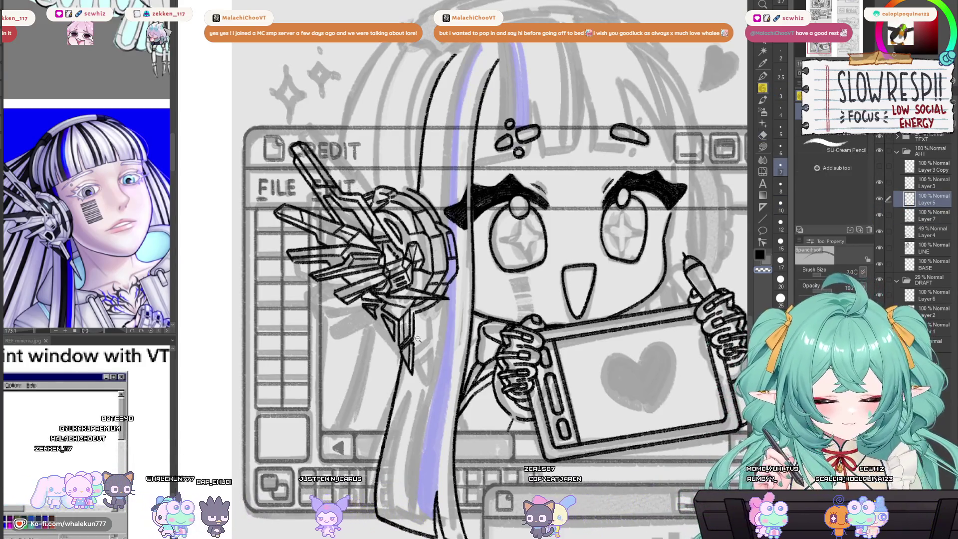
scroll(418, 339, down, 3)
scroll(416, 109, up, 1)
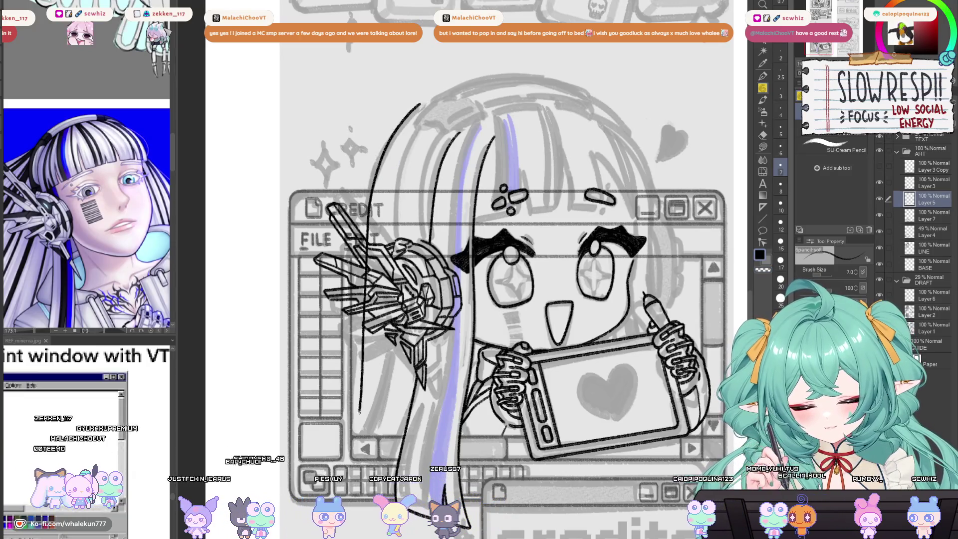
drag(373, 191, 344, 429)
key(ctrl+z)
mouse_move(419, 104)
mouse_down()
mouse_move(352, 349)
mouse_move(343, 419)
mouse_up()
key(ctrl+z)
drag(389, 143, 347, 417)
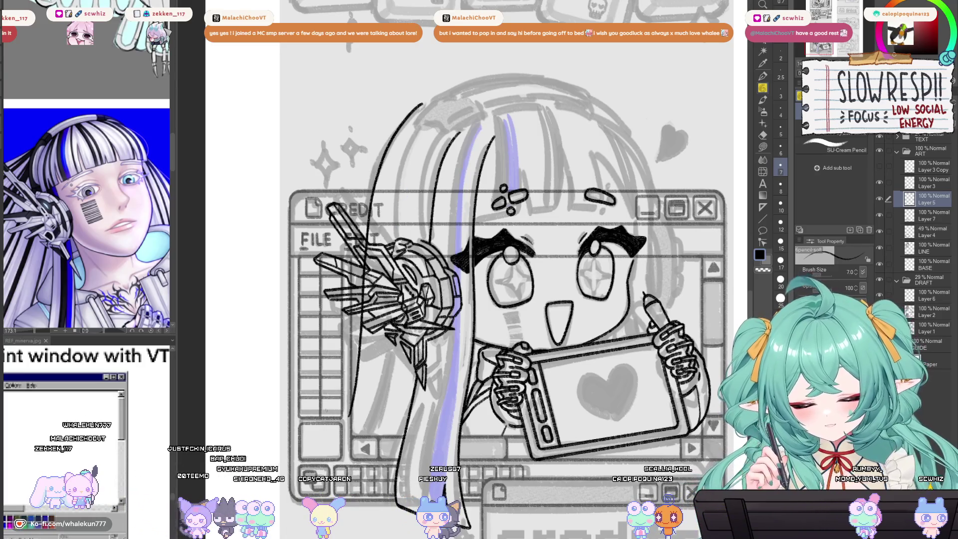
scroll(481, 332, down, 5)
scroll(470, 360, up, 4)
Step: Mirror the canvas back and forth to check the drawing's proportions
key(h)
key(h)
key(ctrl+z)
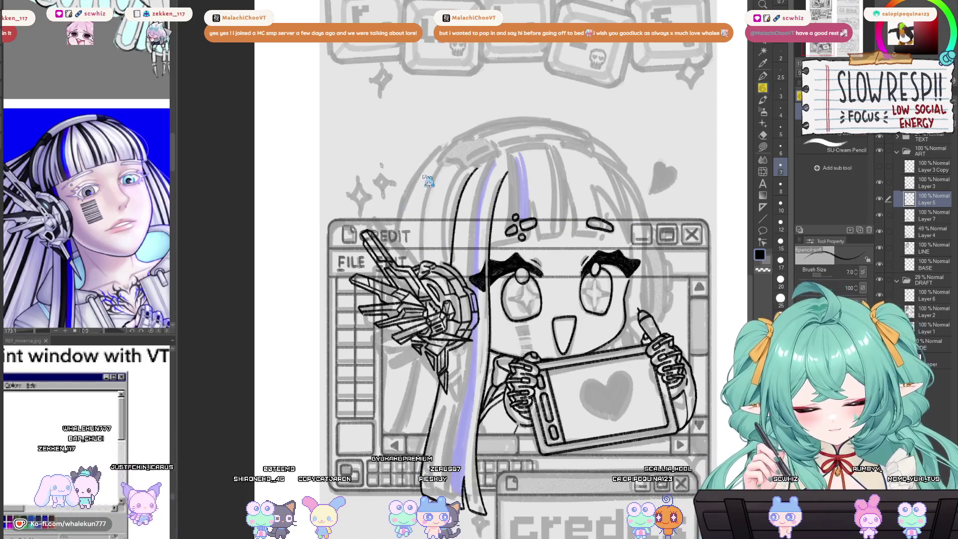
drag(351, 417, 366, 376)
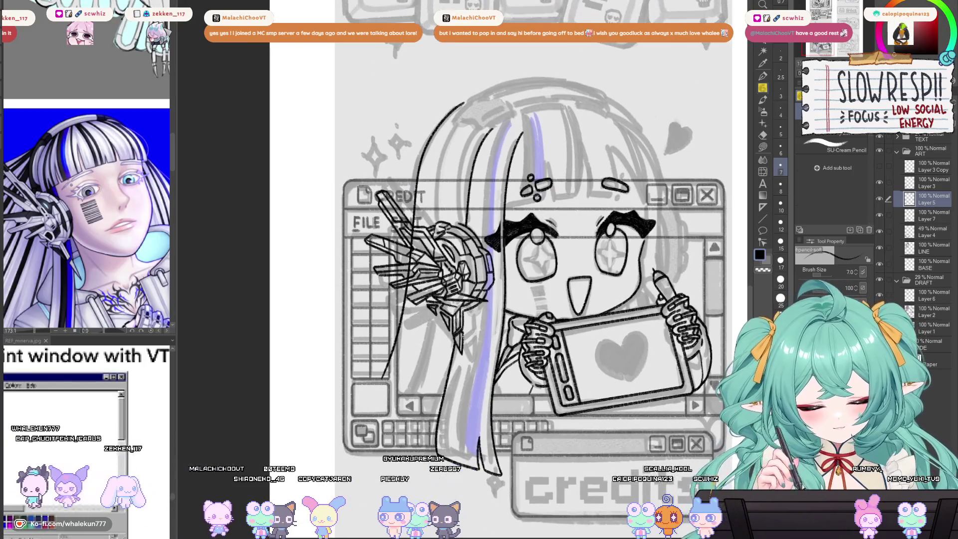
key(e)
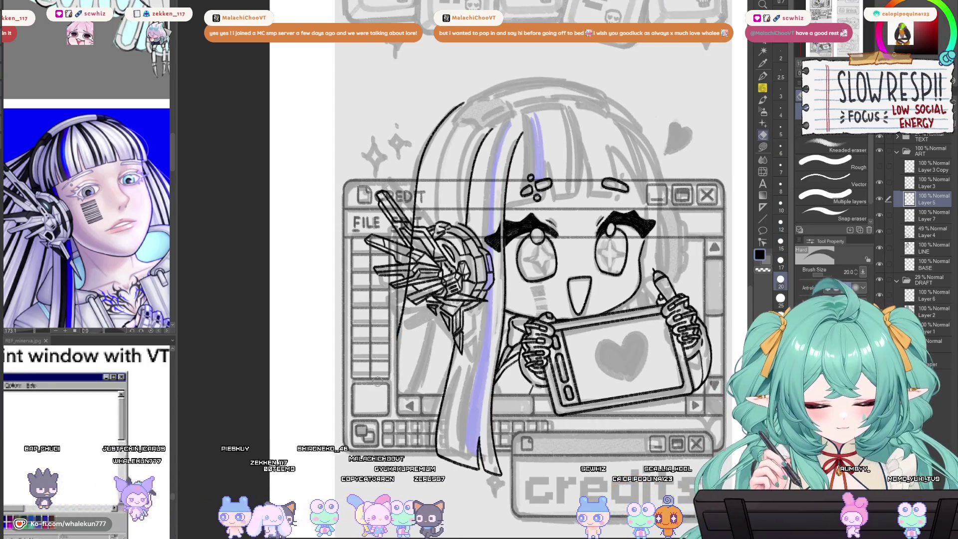
scroll(414, 219, up, 2)
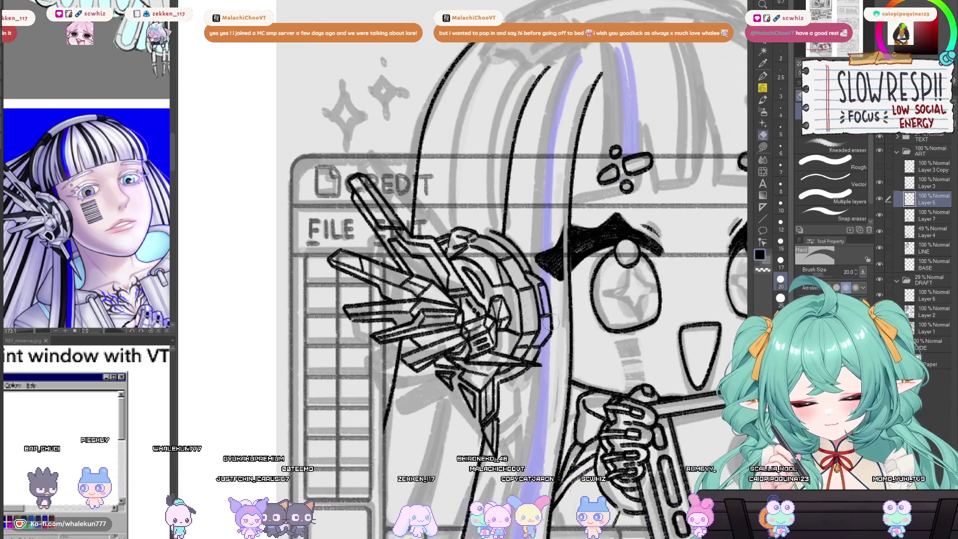
scroll(549, 322, down, 3)
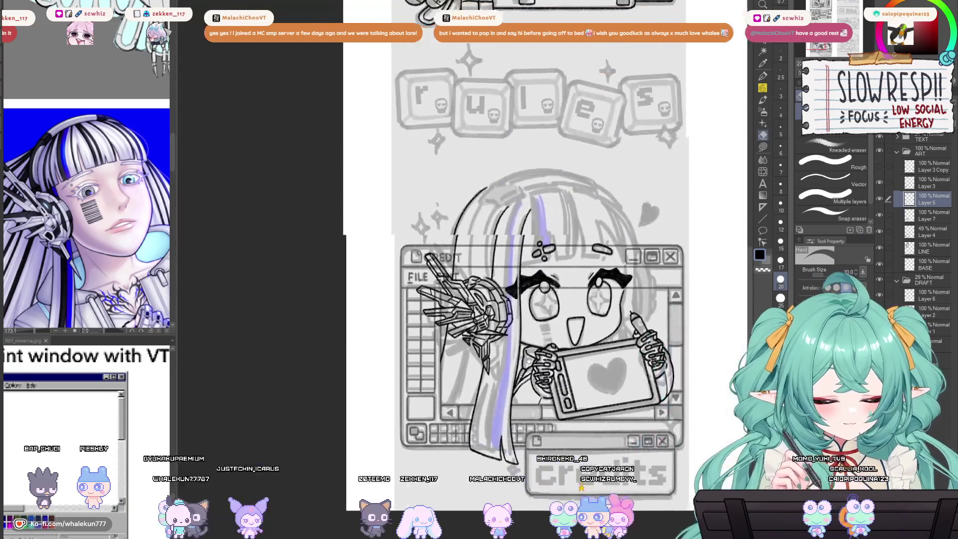
scroll(528, 360, up, 2)
scroll(587, 321, down, 3)
scroll(587, 321, up, 2)
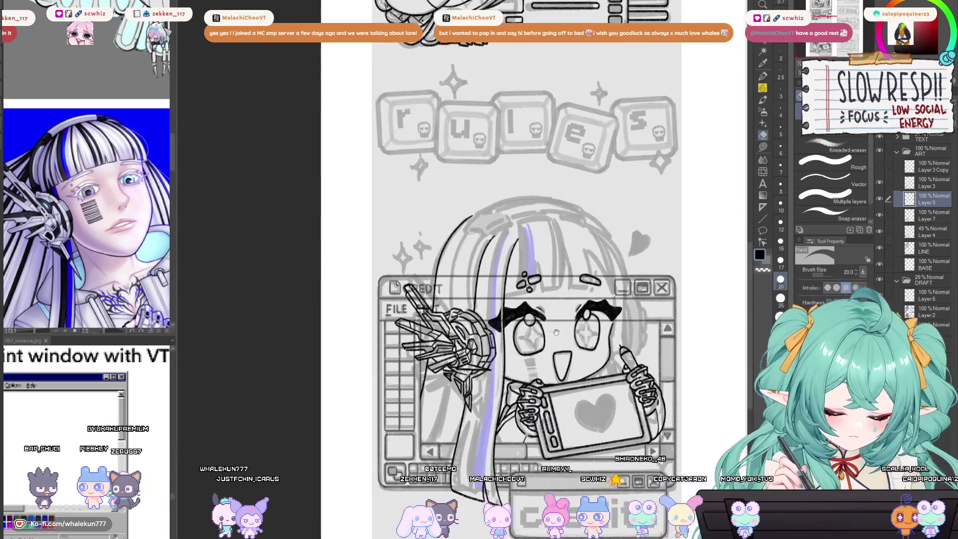
key(h)
key(h)
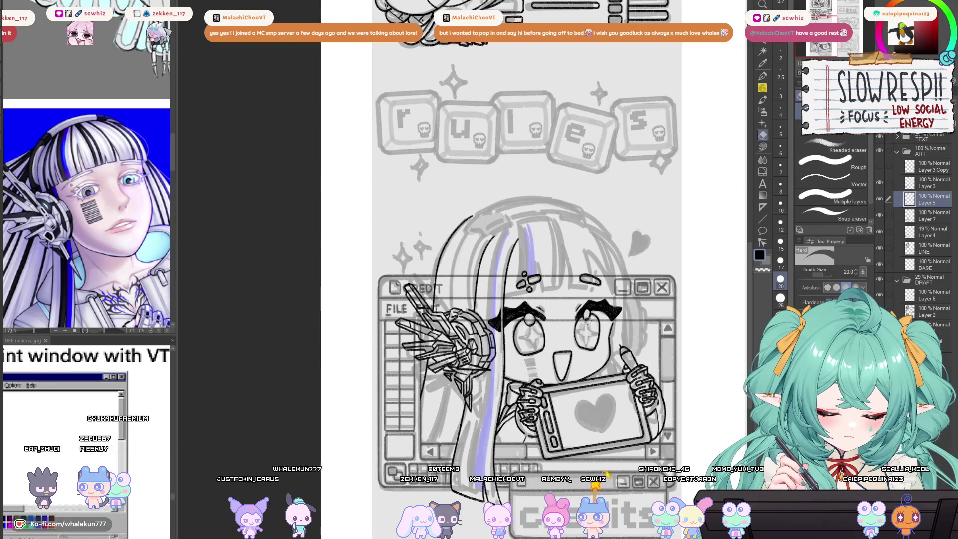
key(h)
key(h)
mouse_move(587, 320)
mouse_down()
mouse_move(544, 328)
mouse_move(544, 226)
mouse_up()
key(h)
key(p)
key(h)
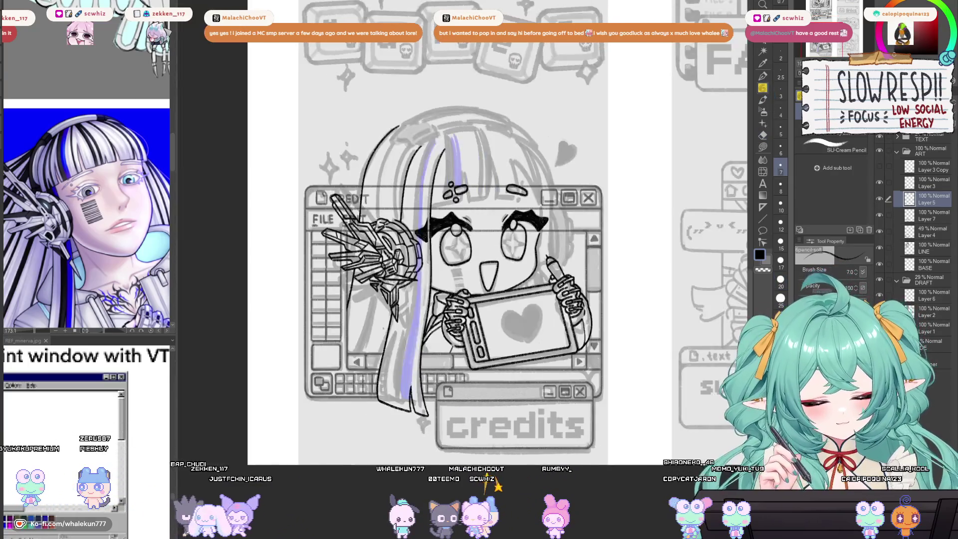
Step: Ink the line down the left of the hand, then zoom out to view the whole illustration
scroll(365, 348, up, 5)
key(ctrl+z)
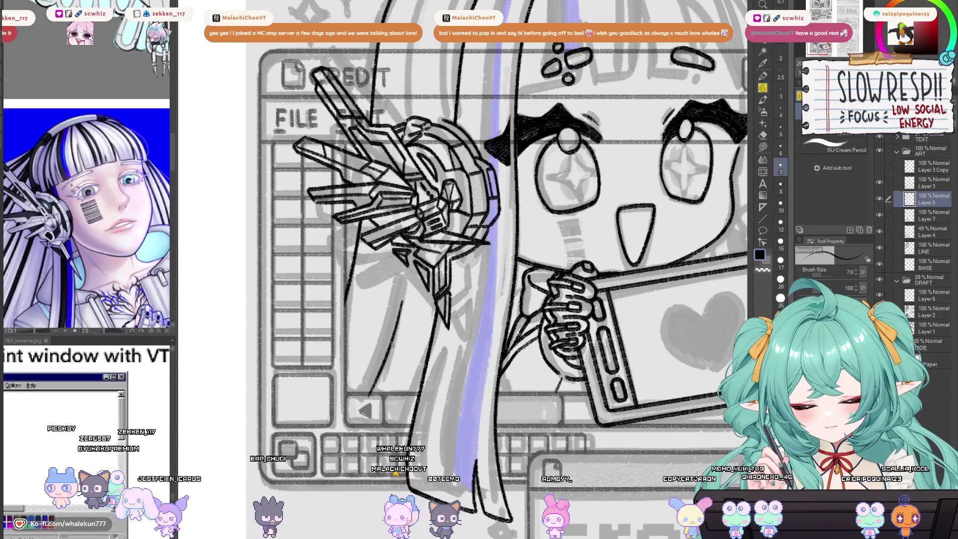
key(ctrl+z)
mouse_move(399, 305)
mouse_down()
mouse_move(360, 395)
mouse_move(375, 393)
mouse_move(383, 364)
mouse_move(367, 398)
mouse_move(392, 349)
mouse_move(379, 392)
mouse_up()
key(ctrl+z)
key(ctrl+z)
key(ctrl+z)
key(ctrl+z)
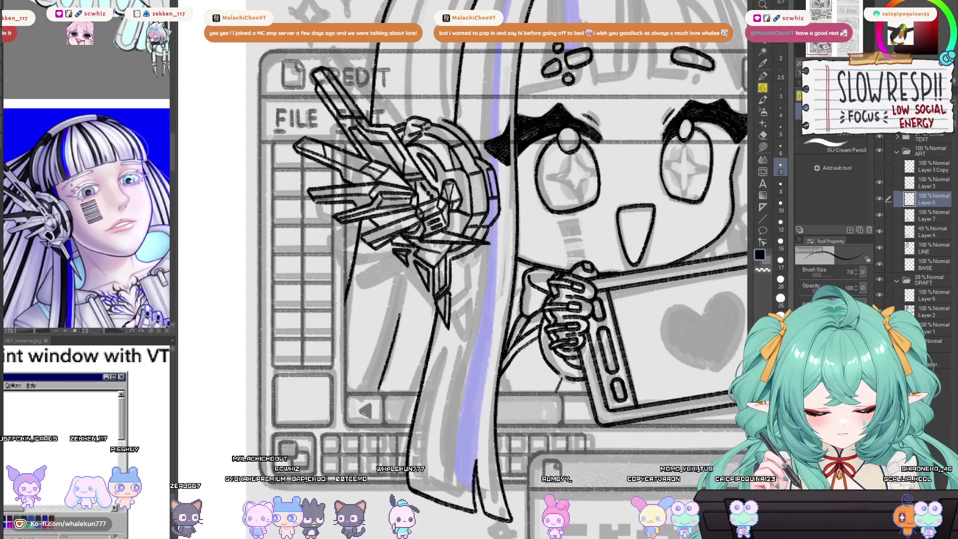
key(ctrl+z)
drag(400, 314, 379, 385)
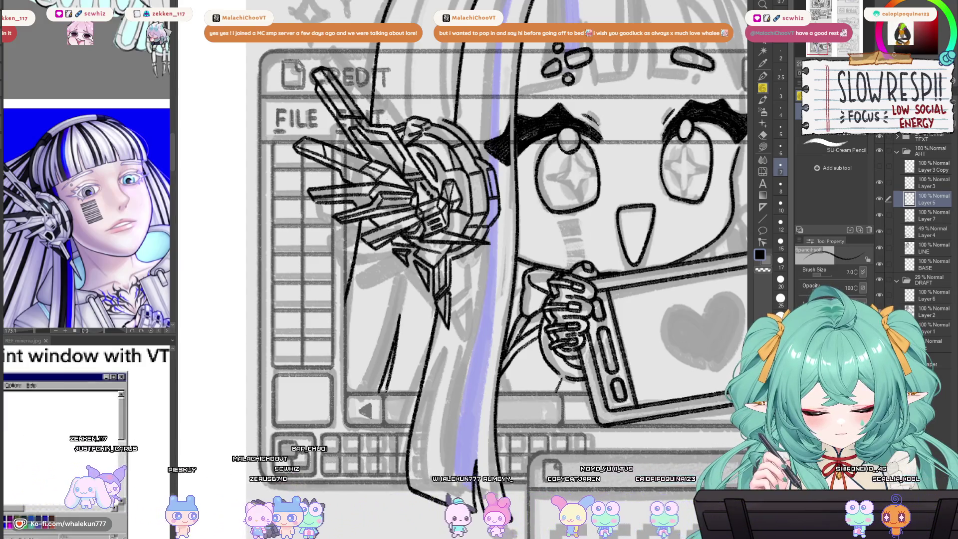
key(ctrl+0)
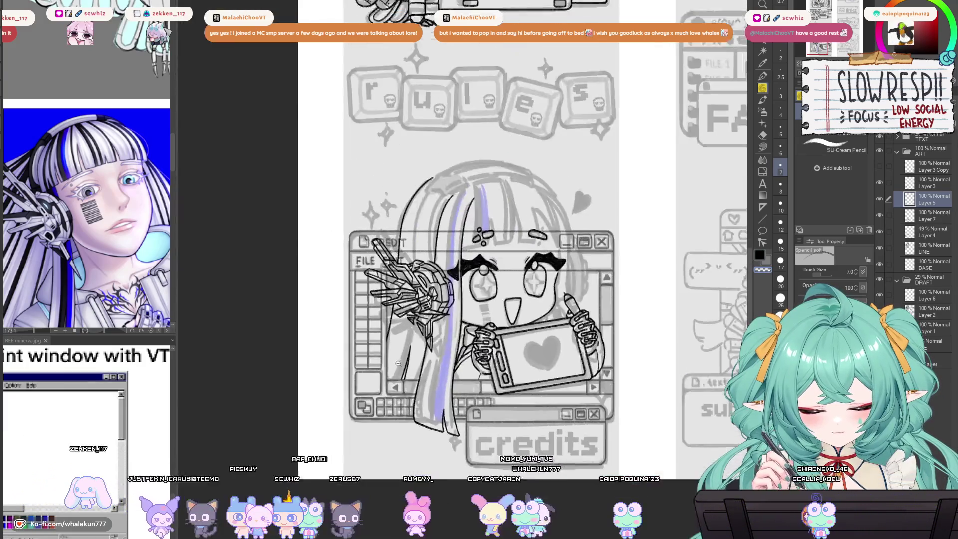
scroll(425, 315, up, 2)
scroll(425, 314, up, 1)
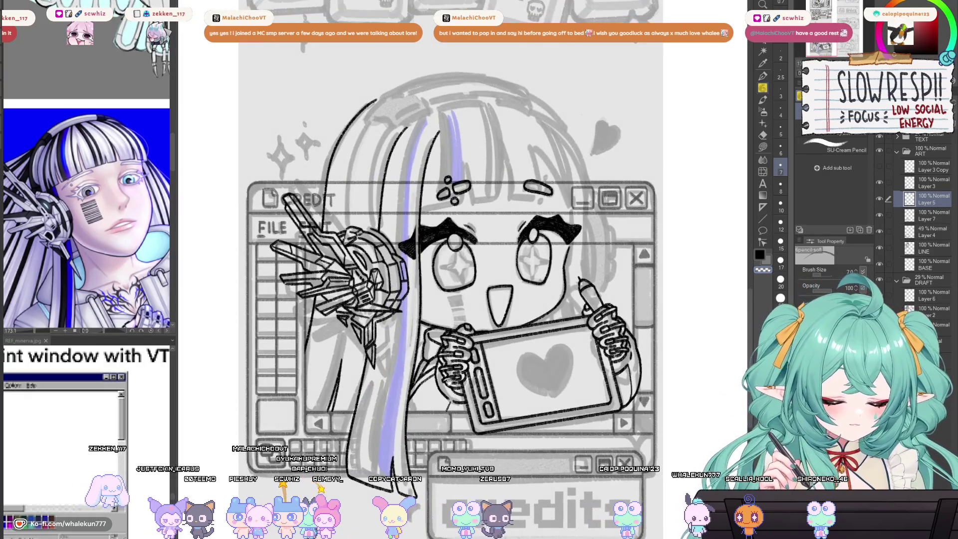
Step: On Layer 7, redraw the short line beside the hand gripping the tablet
click(920, 219)
scroll(546, 318, up, 2)
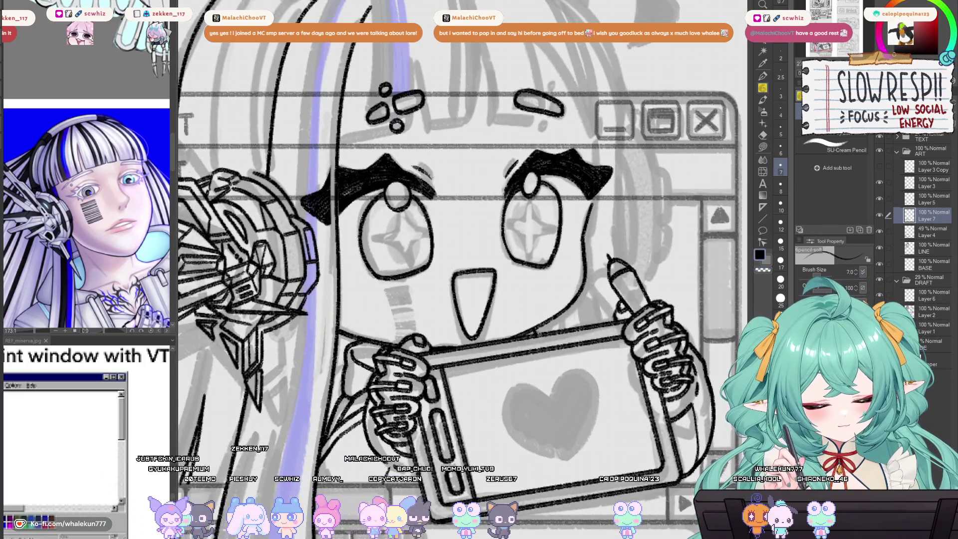
scroll(559, 325, down, 2)
scroll(458, 358, up, 4)
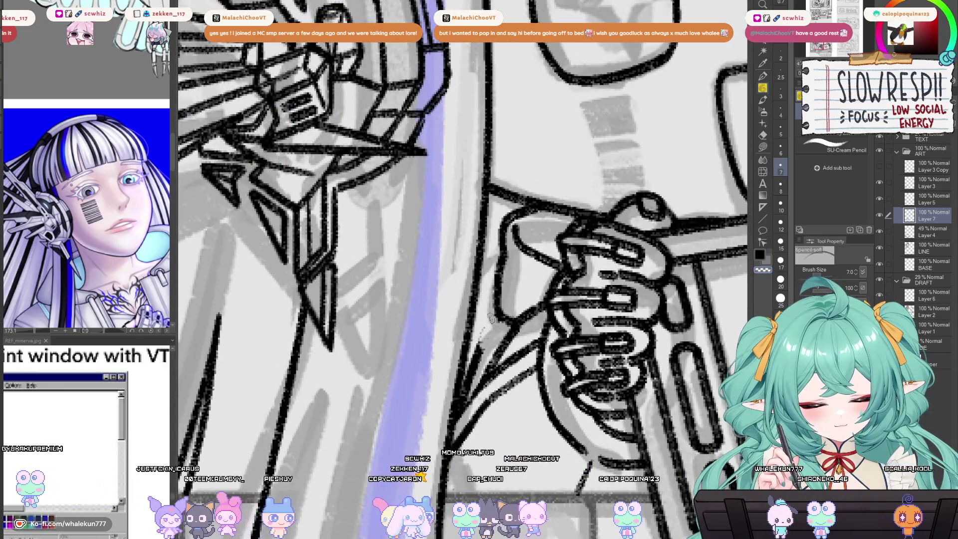
key(e)
key(bracketleft)
key(bracketleft)
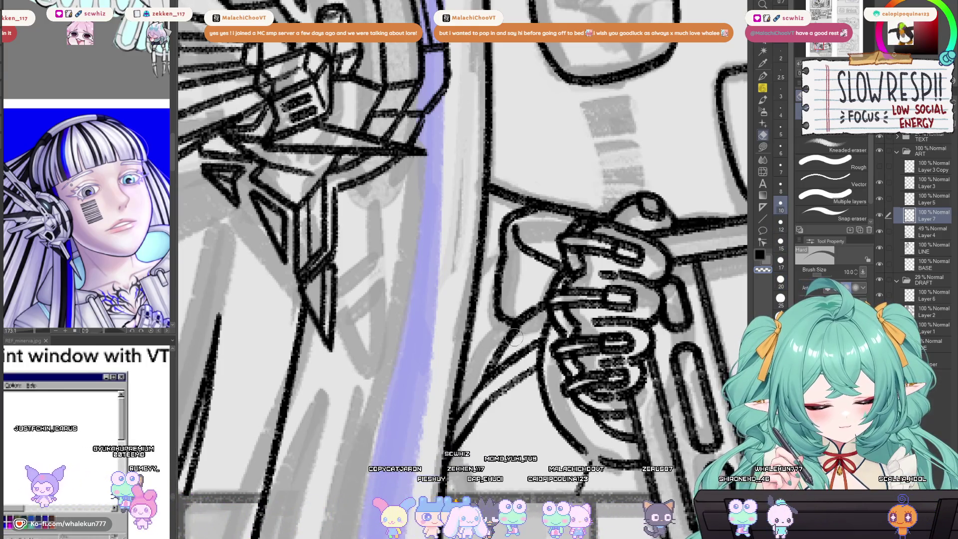
key(p)
drag(480, 319, 451, 373)
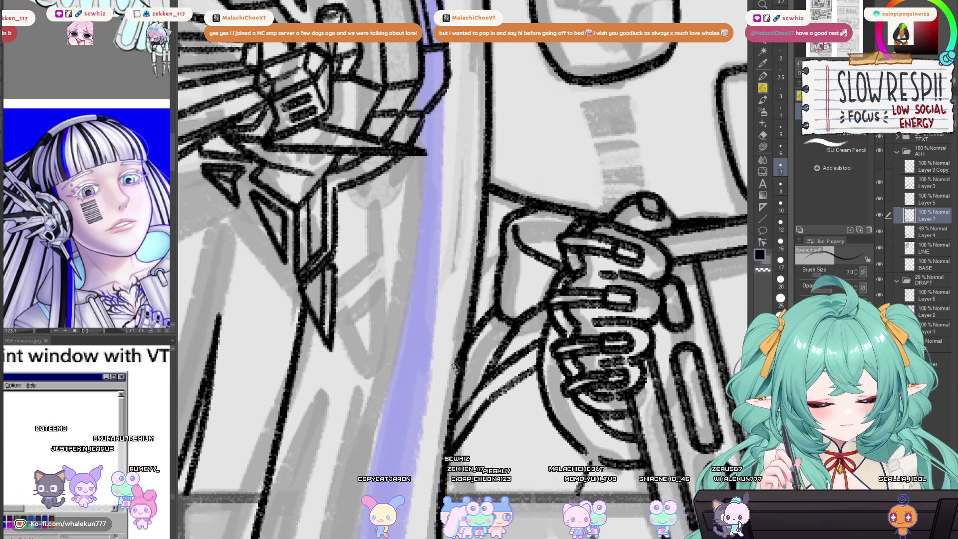
key(ctrl+z)
drag(481, 320, 465, 355)
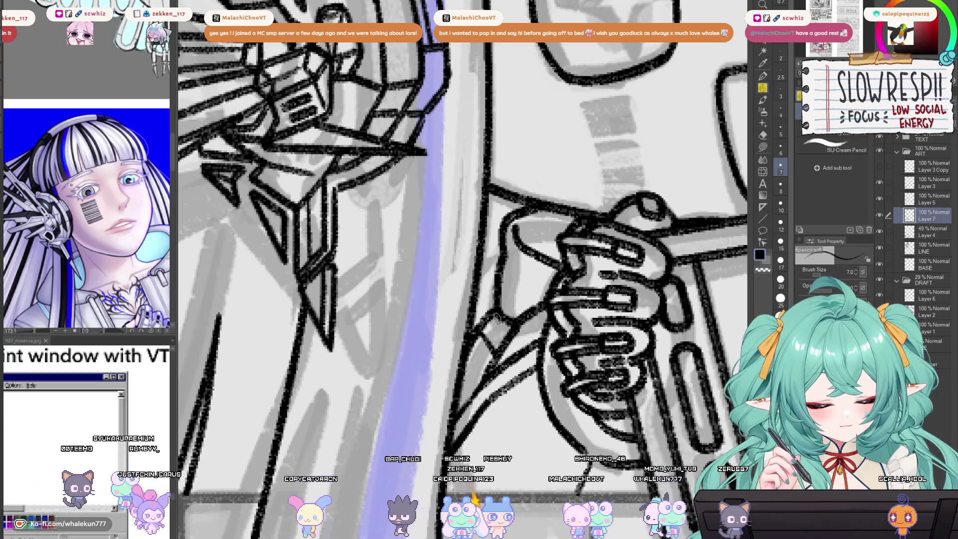
Step: Toggle Layer 7's visibility to check its lines, then select Layer 5
scroll(512, 329, down, 5)
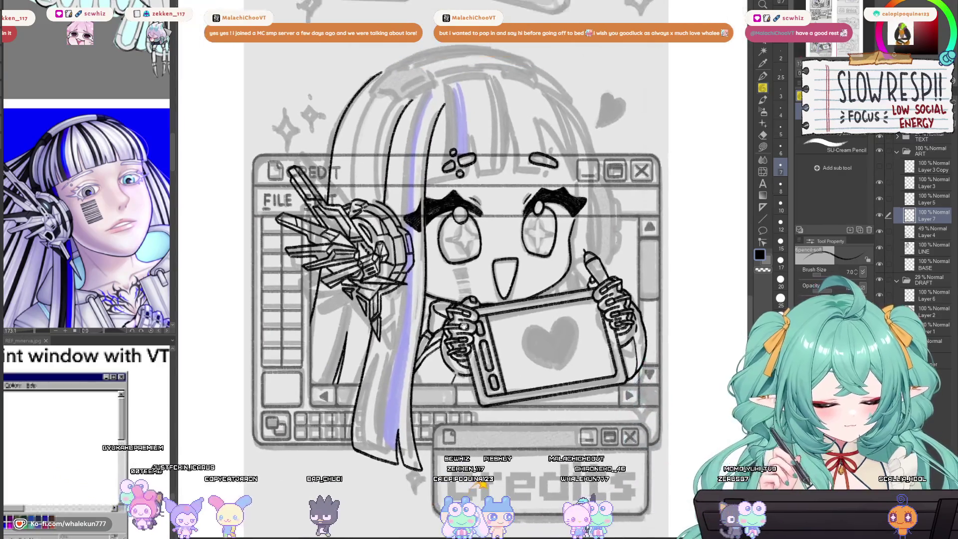
scroll(454, 336, up, 4)
scroll(461, 334, up, 3)
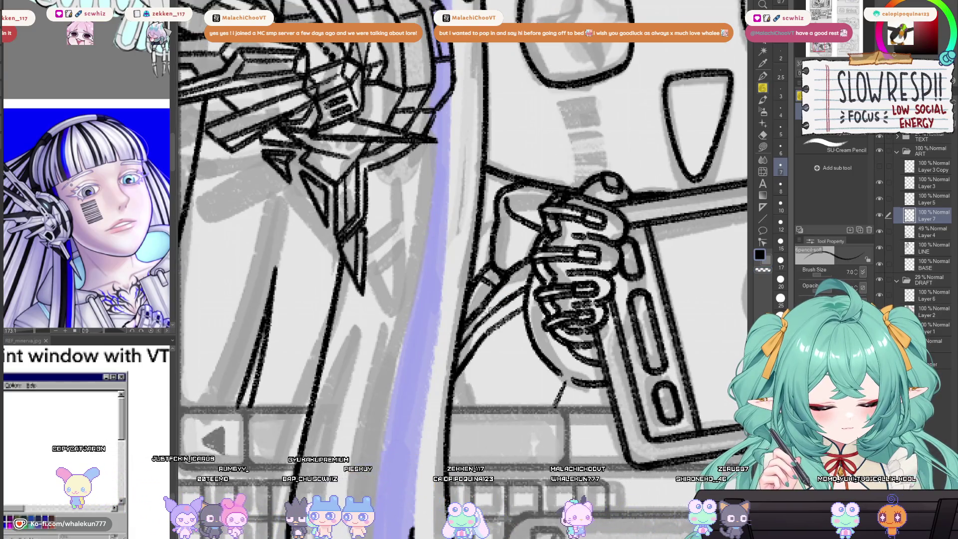
scroll(534, 312, down, 5)
scroll(494, 356, up, 3)
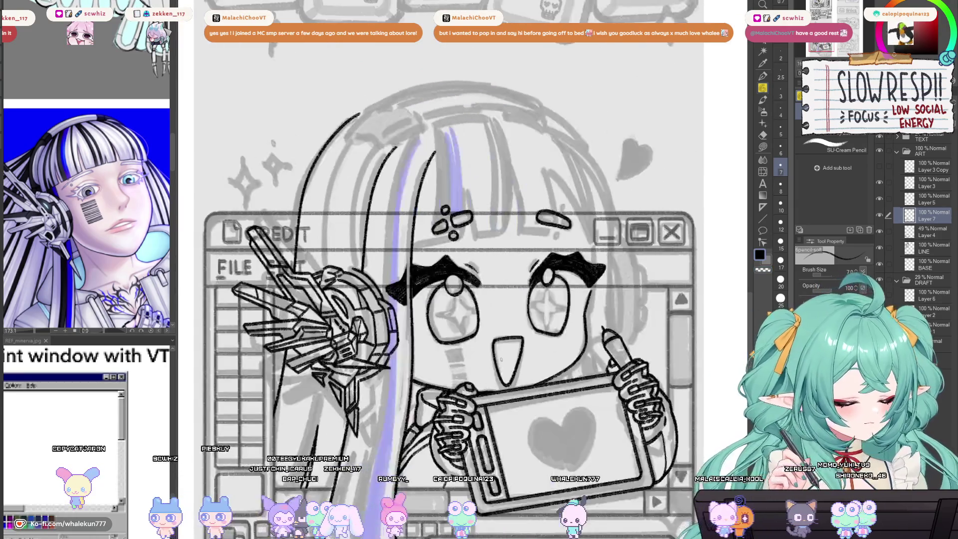
scroll(461, 280, down, 2)
click(880, 216)
click(880, 215)
click(928, 199)
Step: Ink the outer hair strand running down beside the face, discarding the failed attempts
key(h)
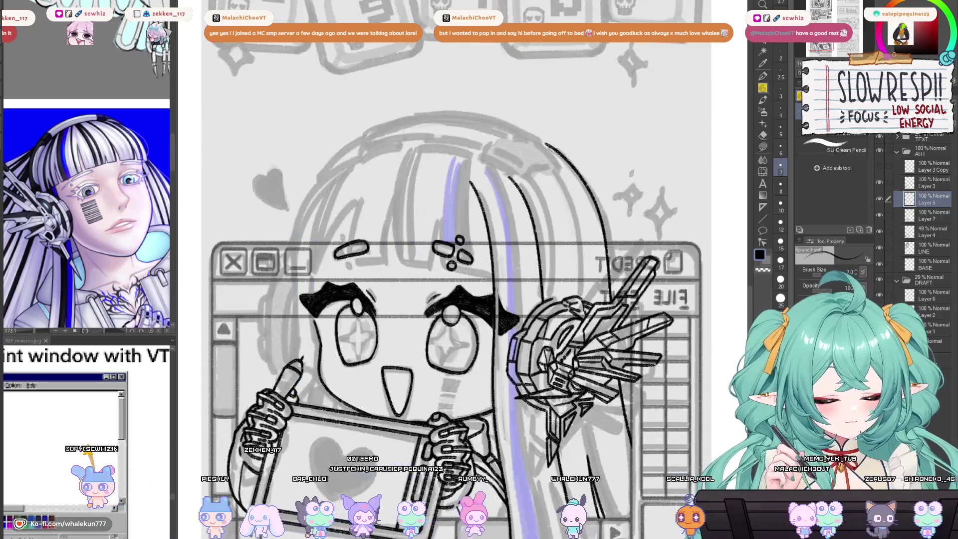
key(h)
scroll(502, 183, up, 2)
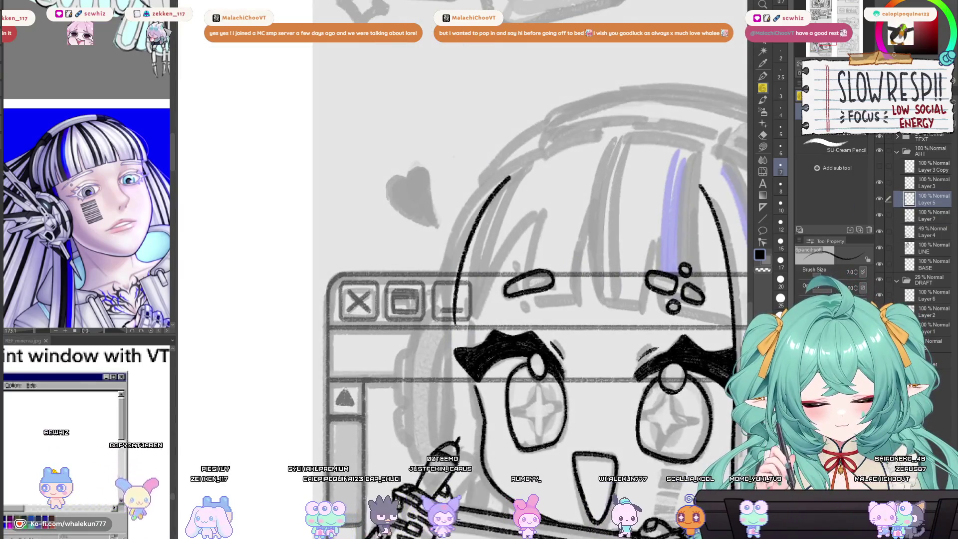
drag(511, 171, 459, 324)
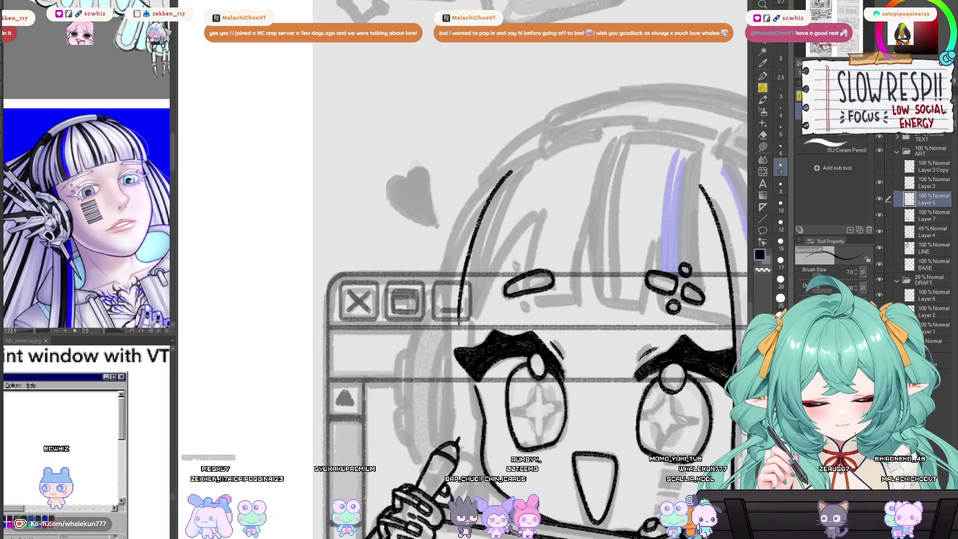
mouse_move(543, 208)
mouse_down()
mouse_move(485, 330)
mouse_move(511, 247)
mouse_up()
key(ctrl+z)
key(ctrl+z)
key(ctrl+z)
mouse_move(520, 169)
mouse_down()
mouse_move(461, 310)
mouse_move(475, 236)
mouse_up()
key(ctrl+z)
key(ctrl+z)
mouse_move(530, 164)
mouse_down()
mouse_move(468, 250)
mouse_move(462, 328)
mouse_up()
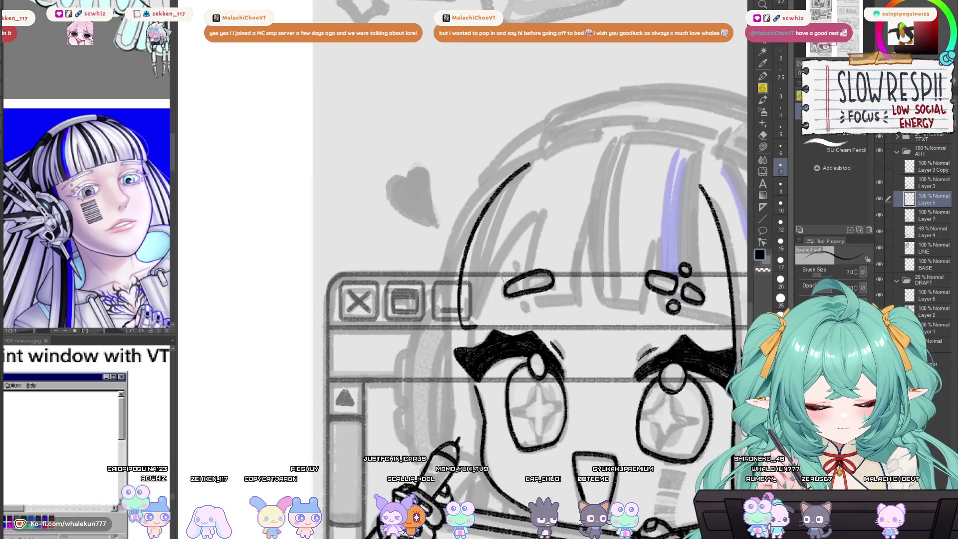
drag(532, 213, 476, 327)
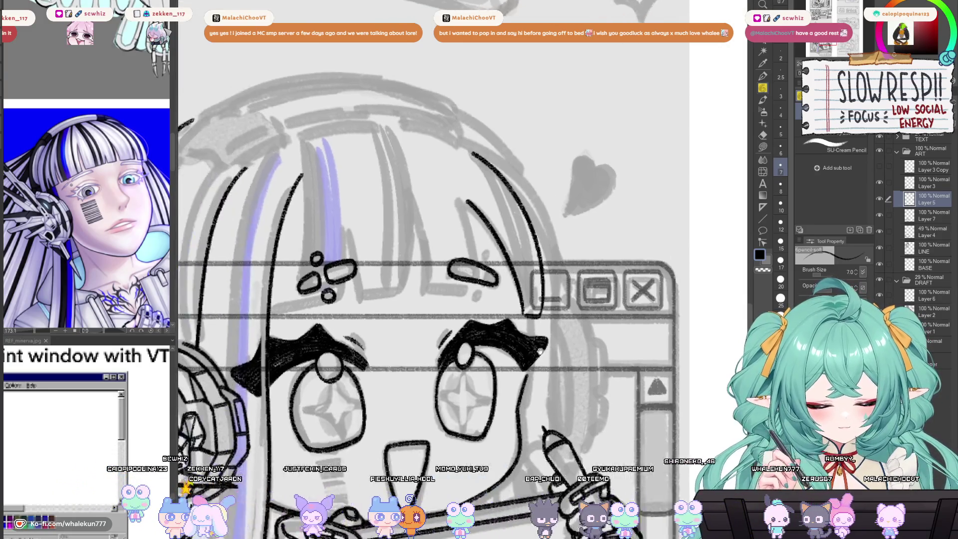
key(ctrl+z)
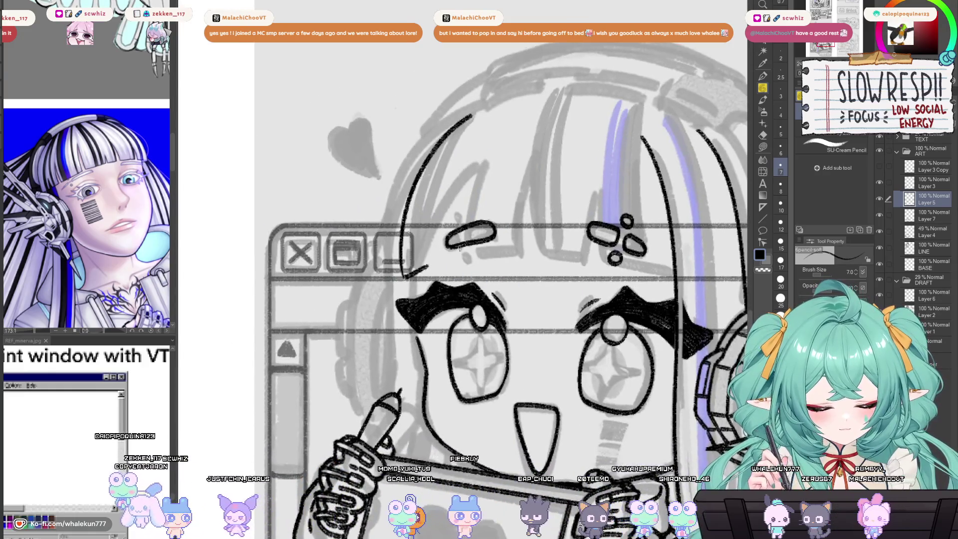
Step: Draw a line along the headband, alternating eraser and pencil to tidy it
drag(452, 257, 626, 223)
key(ctrl+z)
mouse_move(528, 247)
mouse_down()
mouse_move(626, 223)
mouse_move(552, 296)
mouse_up()
key(e)
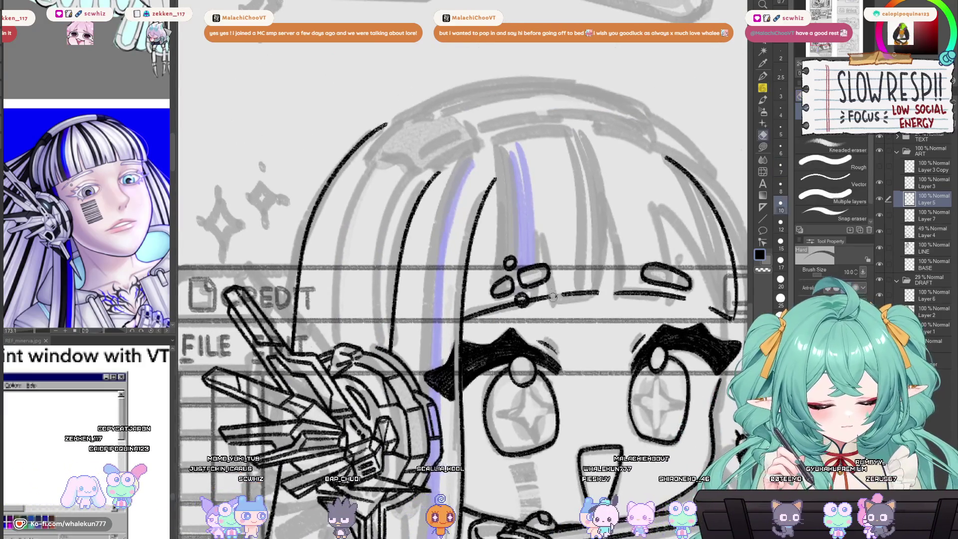
key(p)
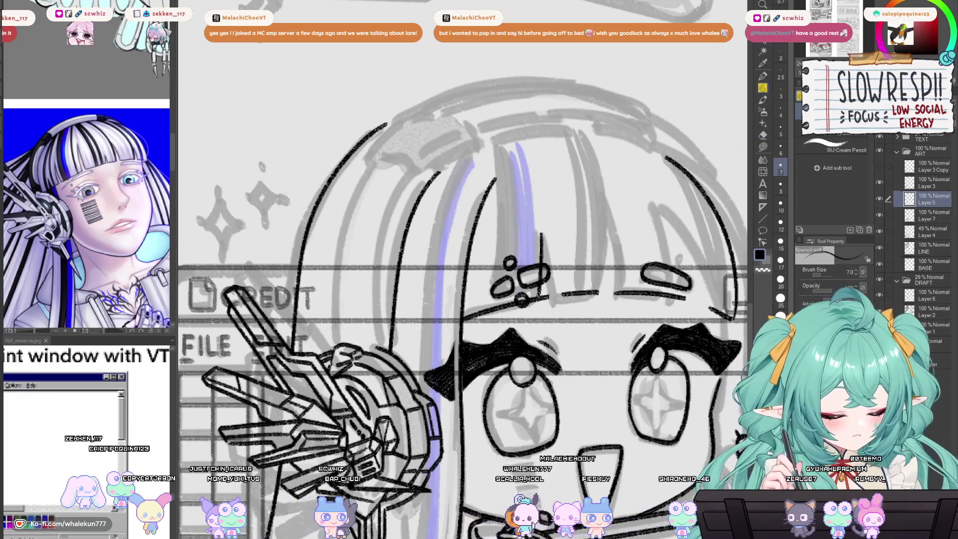
key(e)
key(p)
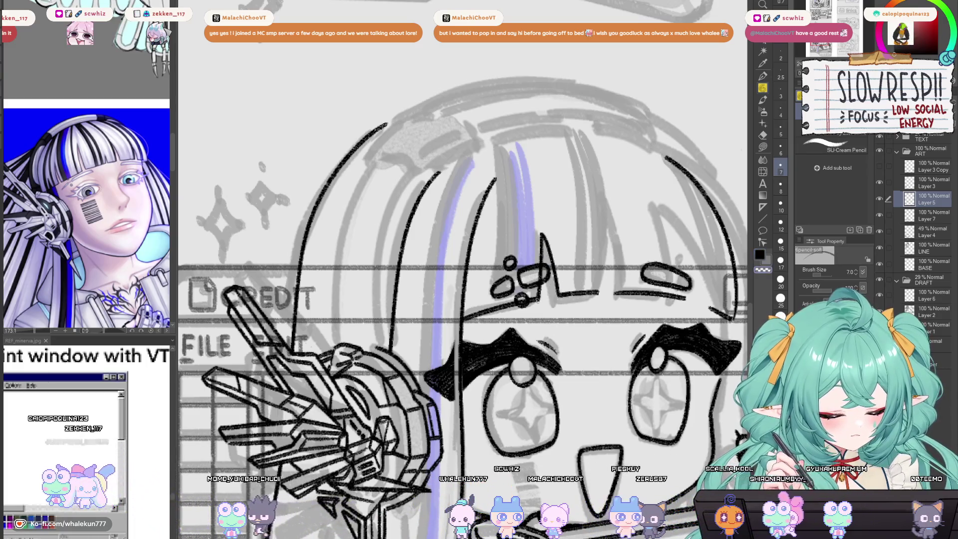
key(e)
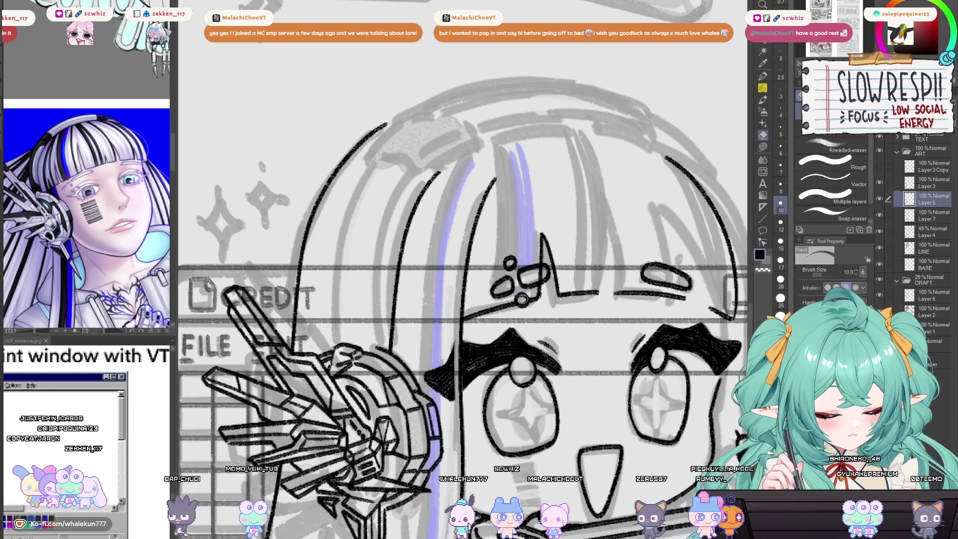
key(p)
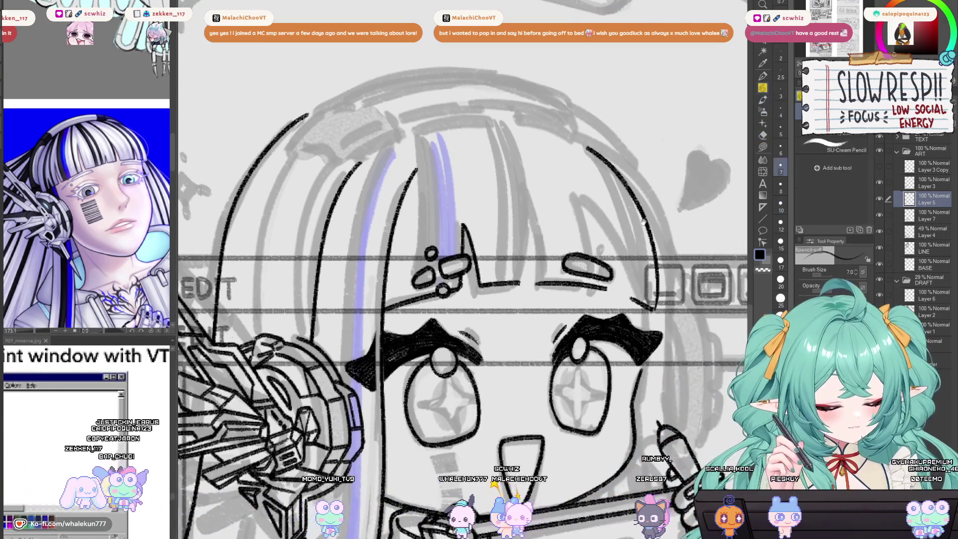
key(h)
key(h)
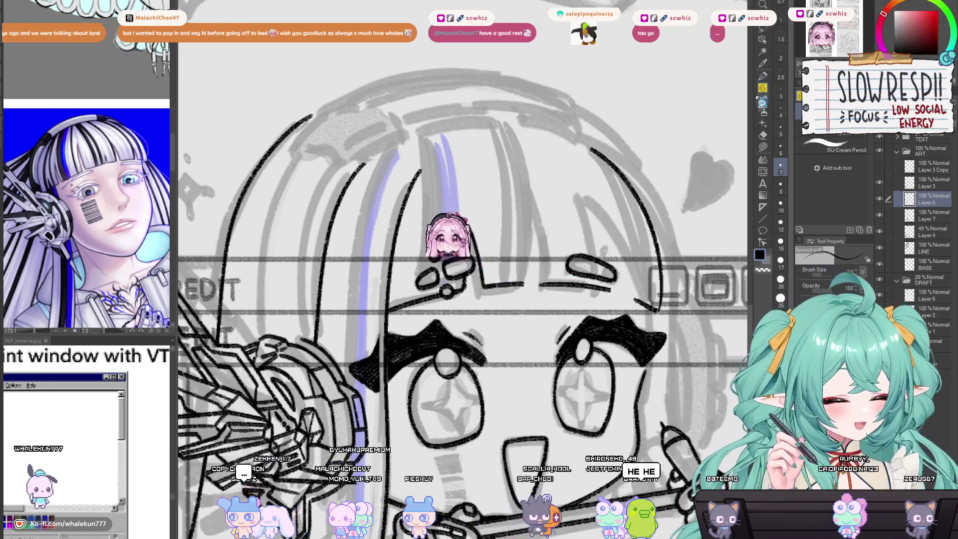
Step: Try extending a hair strand higher up the head, then undo it
drag(499, 349, 553, 310)
key(h)
key(h)
key(h)
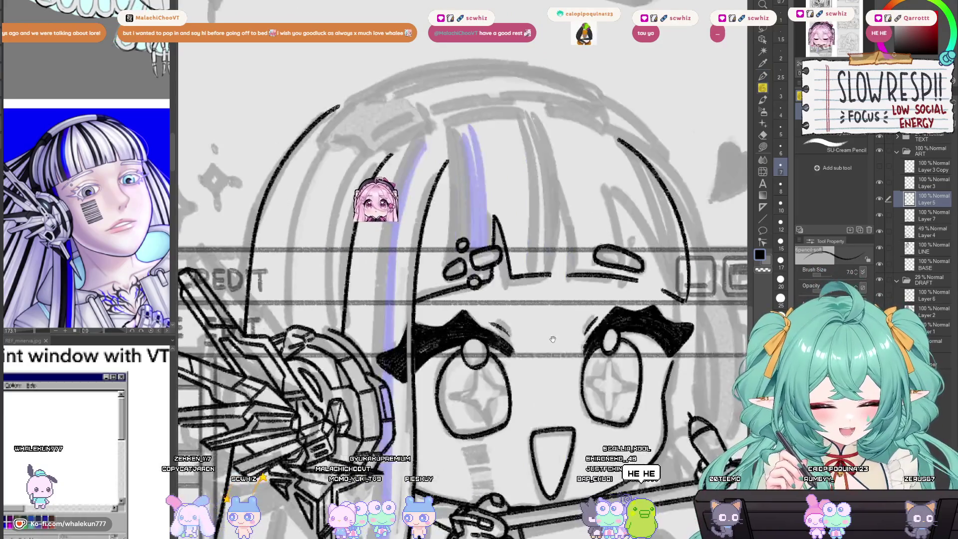
key(h)
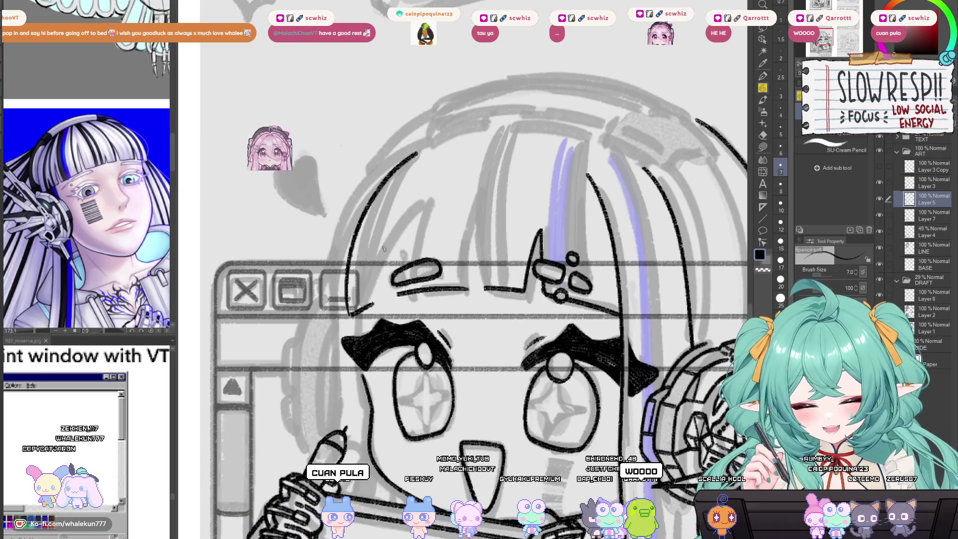
drag(395, 227, 371, 302)
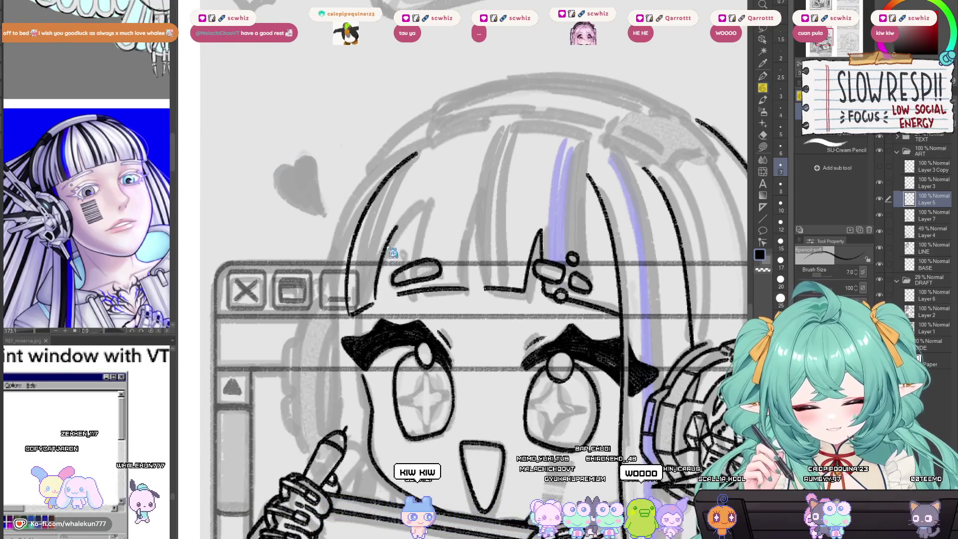
key(ctrl+z)
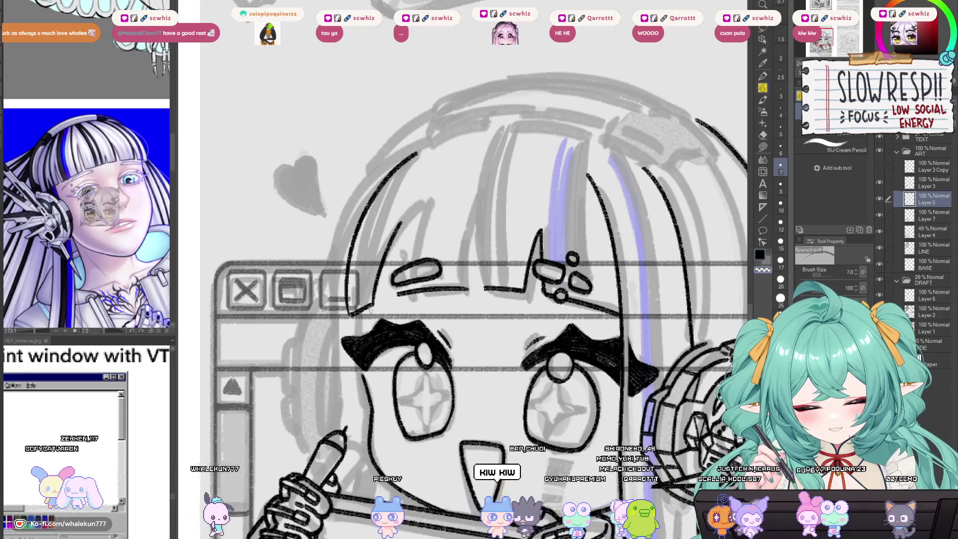
Step: Draw a peaked line at the headband's centre while viewing the canvas mirrored
key(h)
mouse_move(514, 294)
mouse_down()
mouse_move(559, 297)
mouse_move(540, 338)
mouse_up()
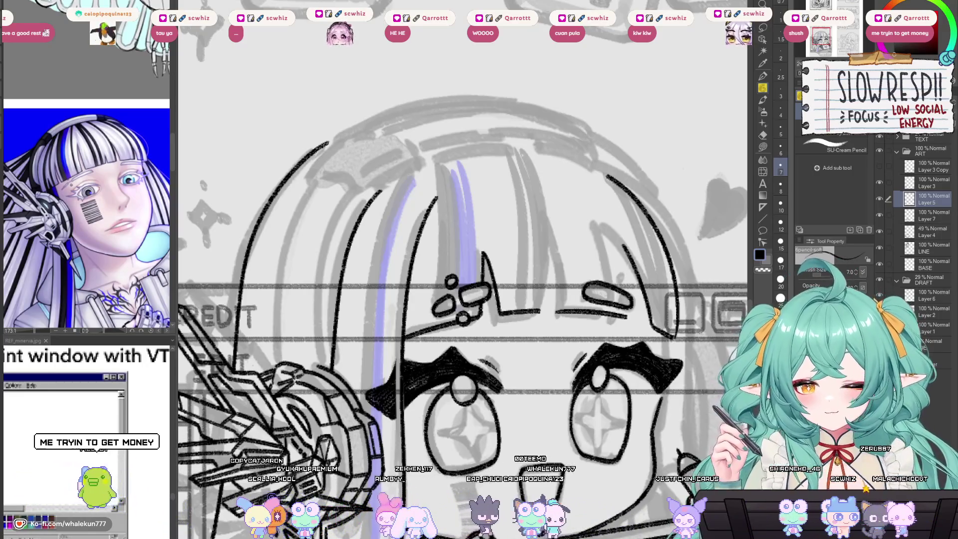
drag(520, 309, 520, 265)
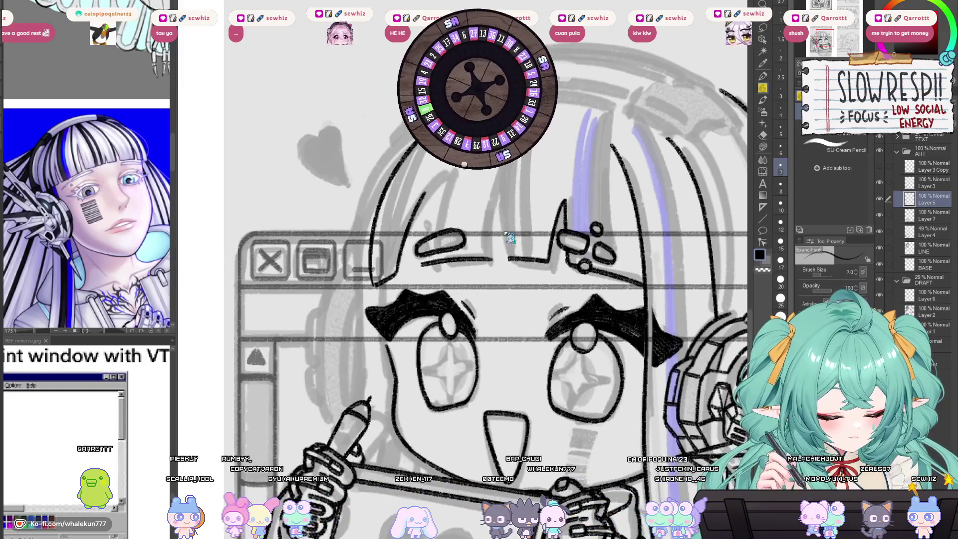
drag(508, 257, 491, 260)
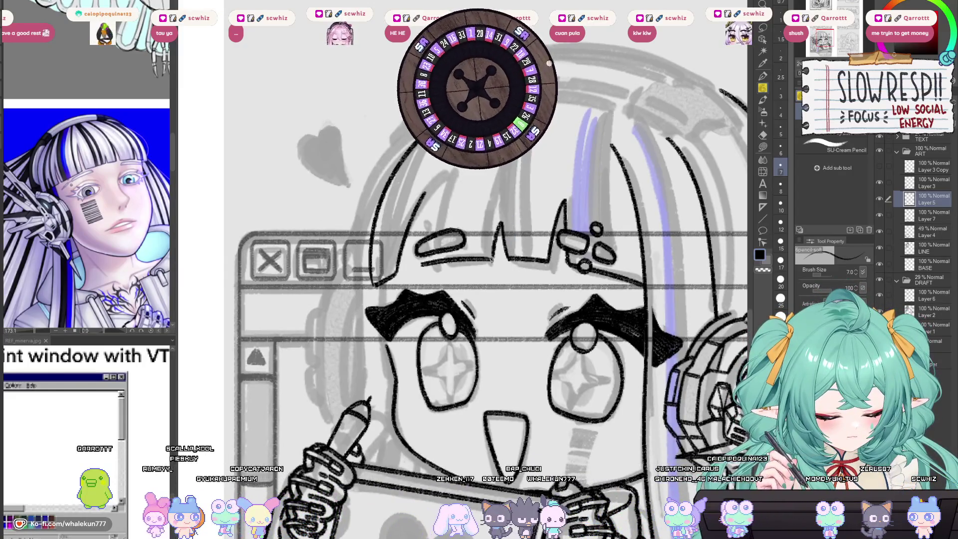
key(h)
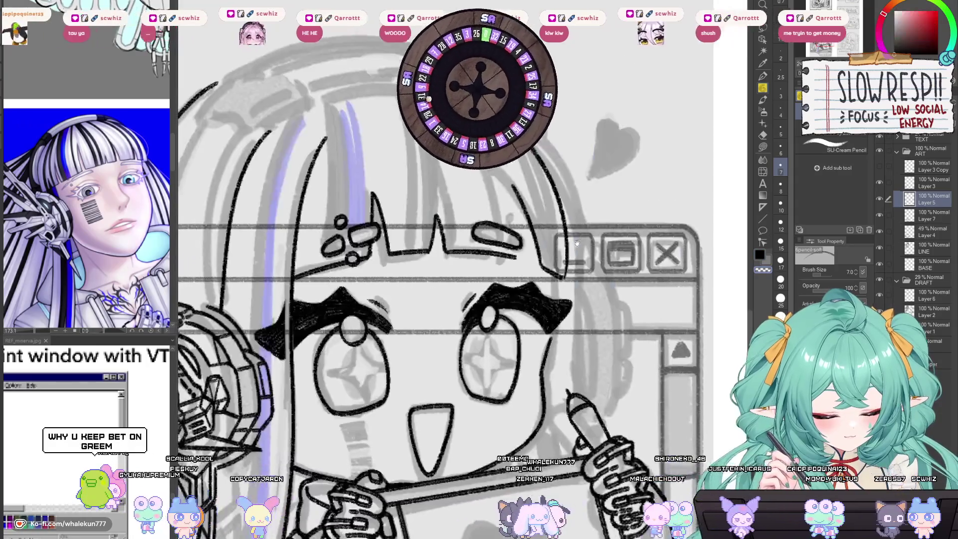
drag(576, 243, 632, 221)
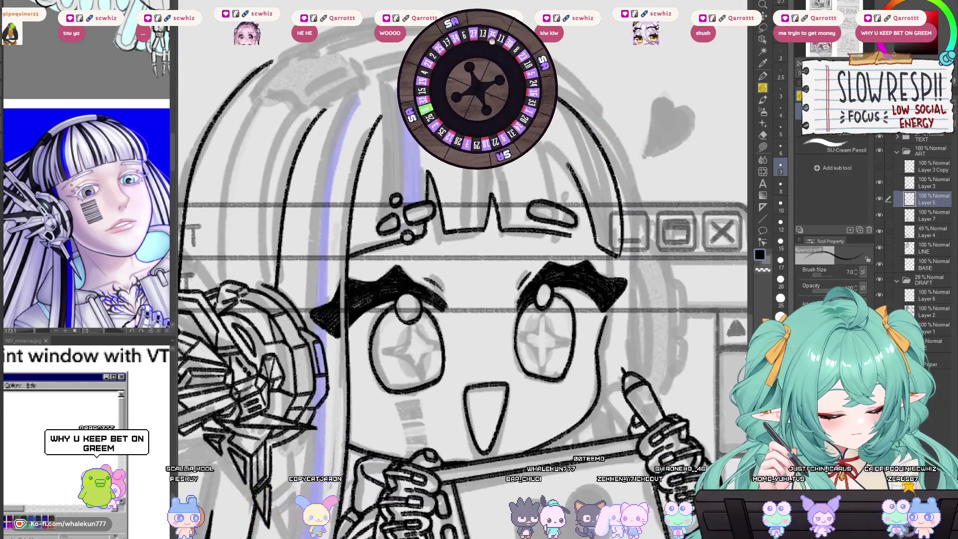
key(h)
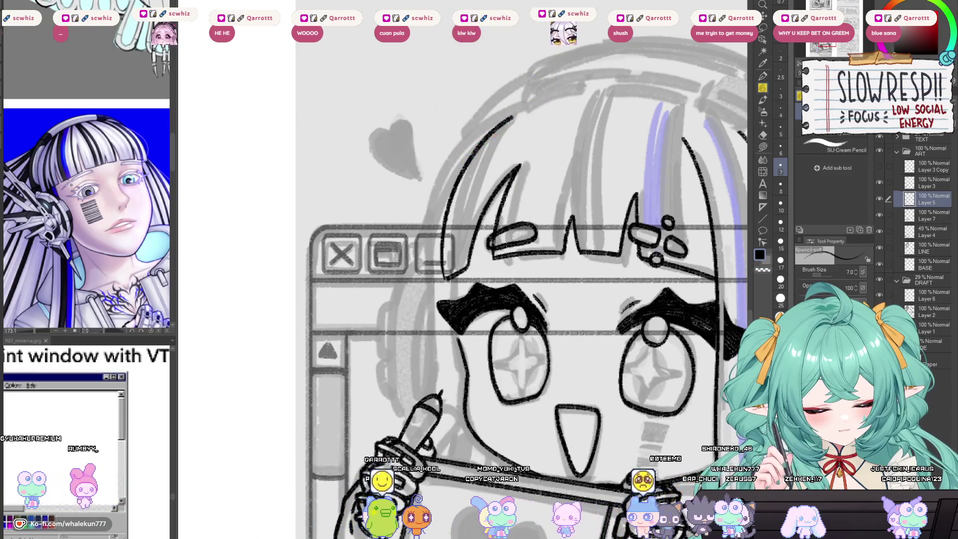
Step: Ink a line along the character's hair and check it in the mirrored view
drag(519, 167, 494, 247)
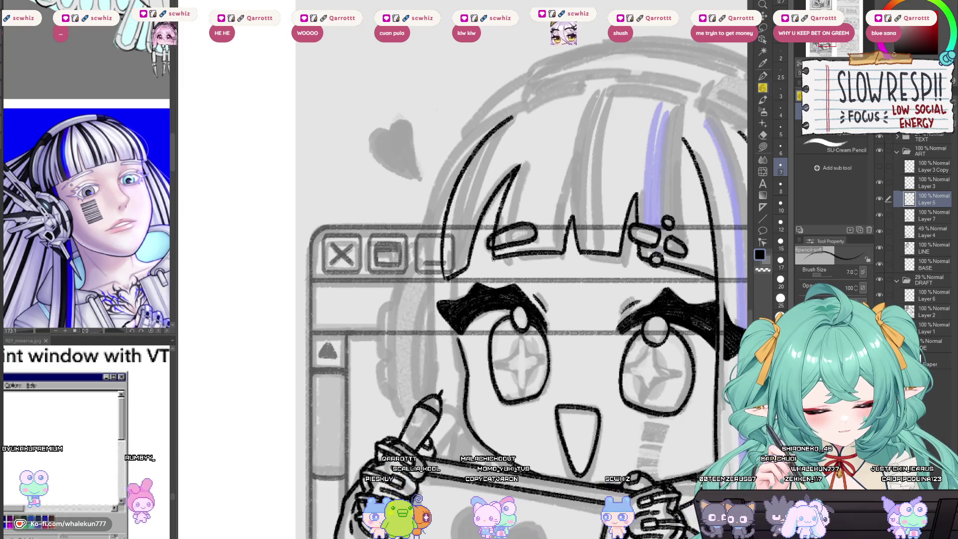
key(h)
drag(364, 273, 561, 298)
key(e)
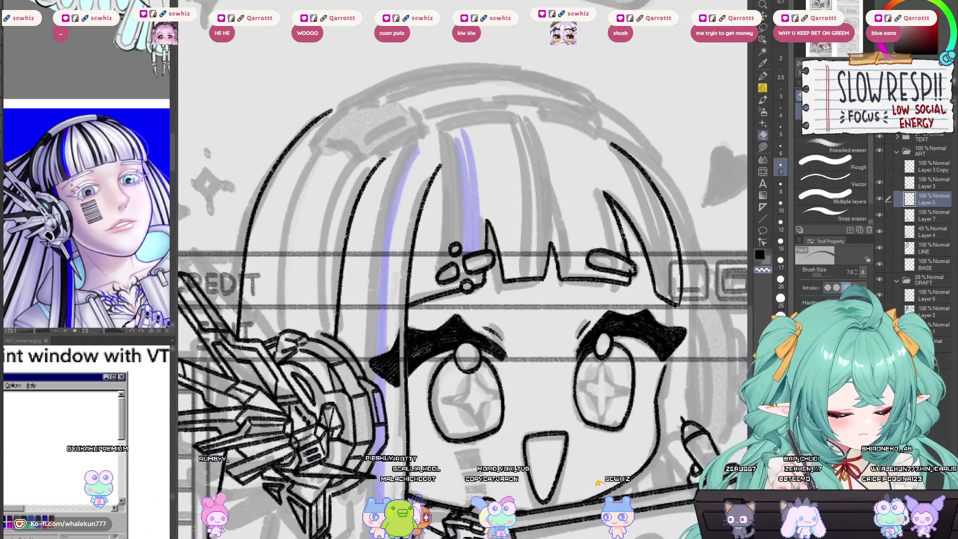
scroll(624, 270, down, 5)
scroll(624, 270, up, 2)
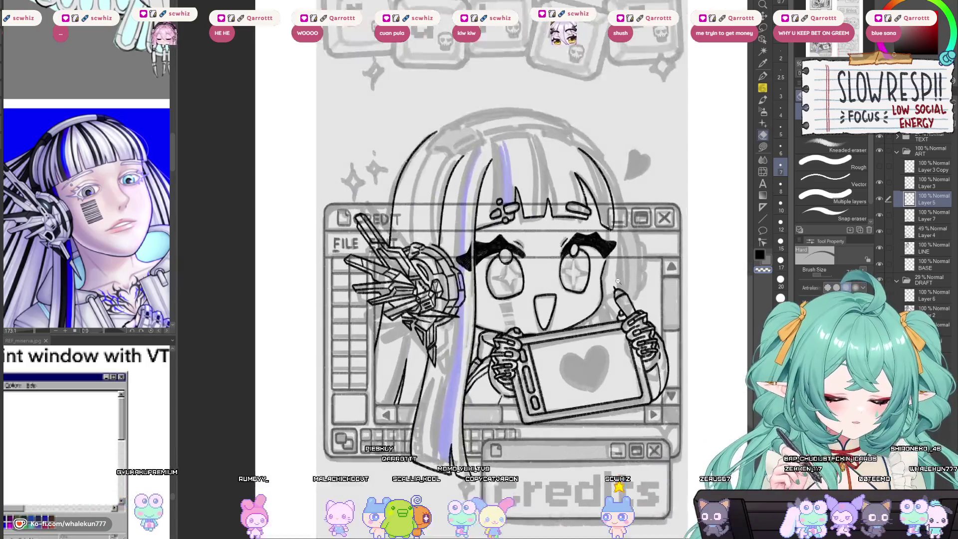
key(h)
key(p)
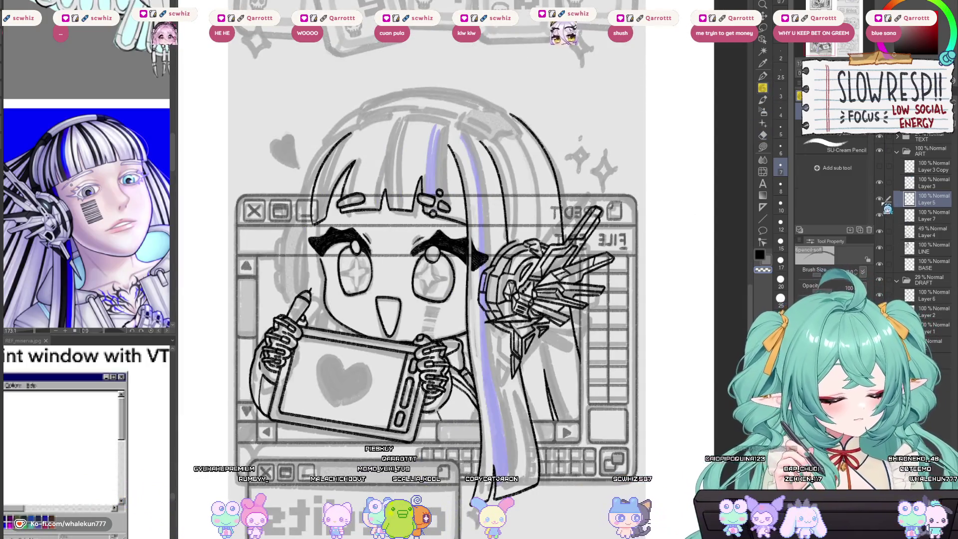
Step: Make Layer 7 the active layer and zoom in on the face and hands
click(928, 216)
scroll(387, 241, up, 3)
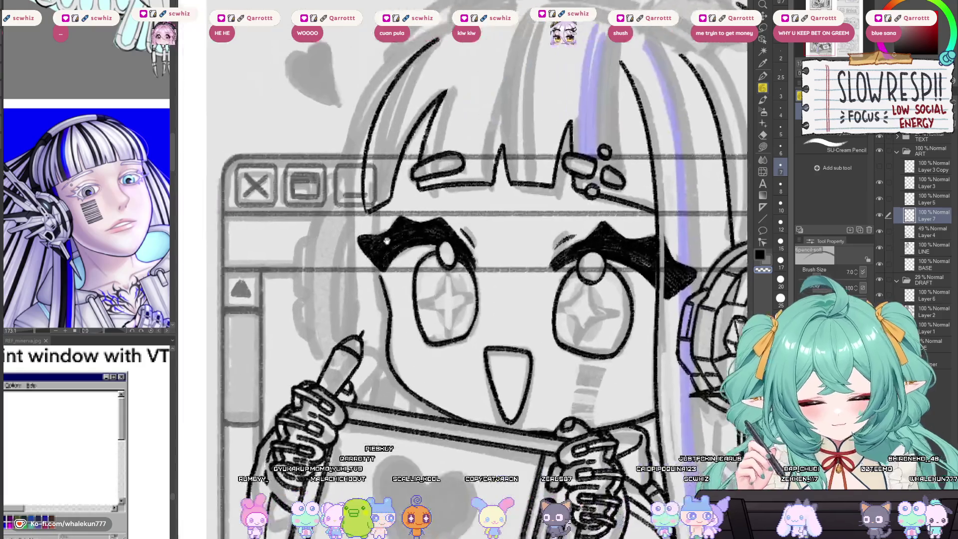
drag(386, 241, 413, 219)
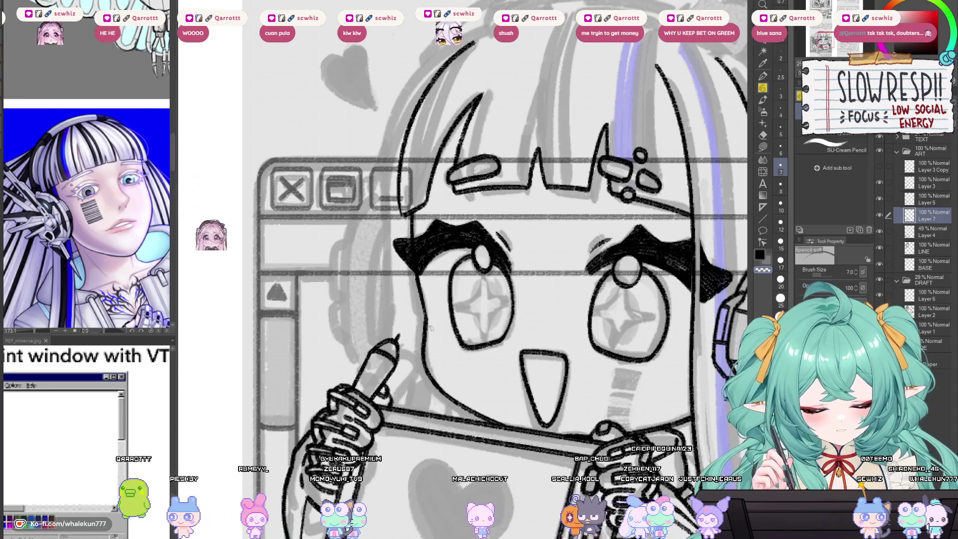
key(h)
drag(428, 341, 497, 359)
key(h)
key(h)
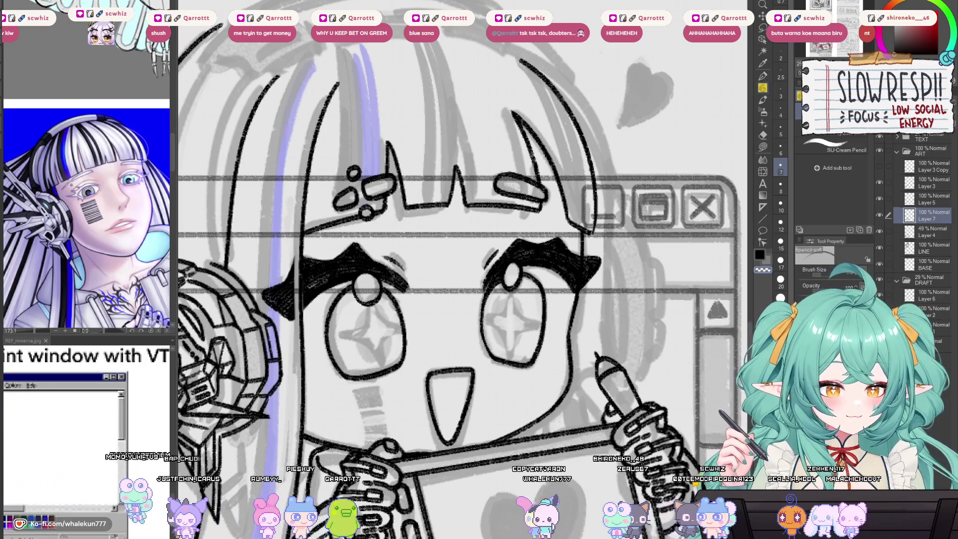
drag(631, 138, 548, 254)
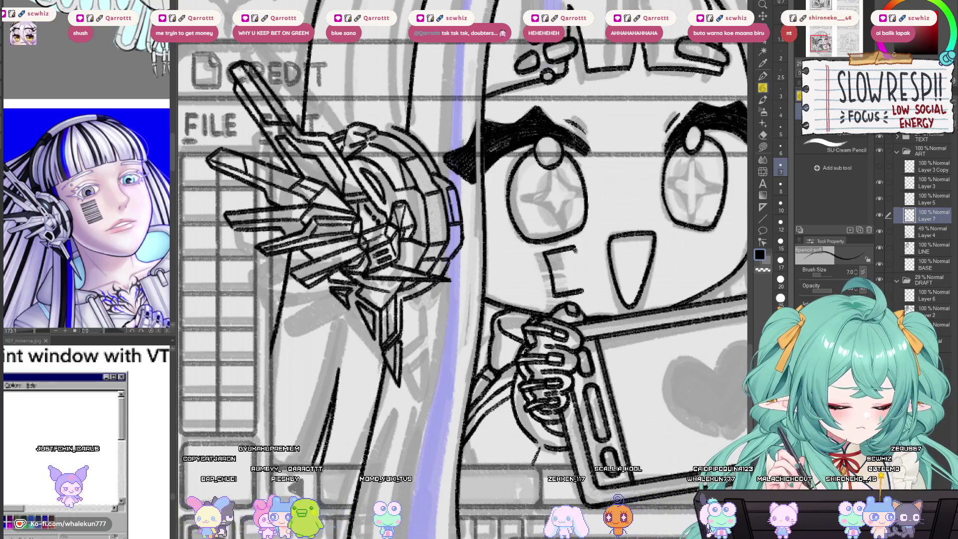
Step: Erase thin vertical gaps across the cheek patch with a size-3 eraser to form barcode stripes
key(h)
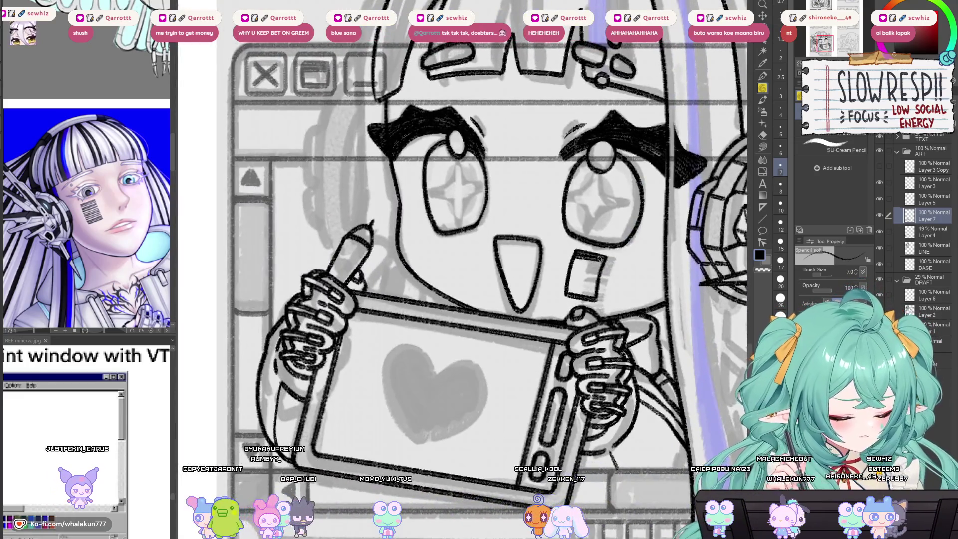
key(h)
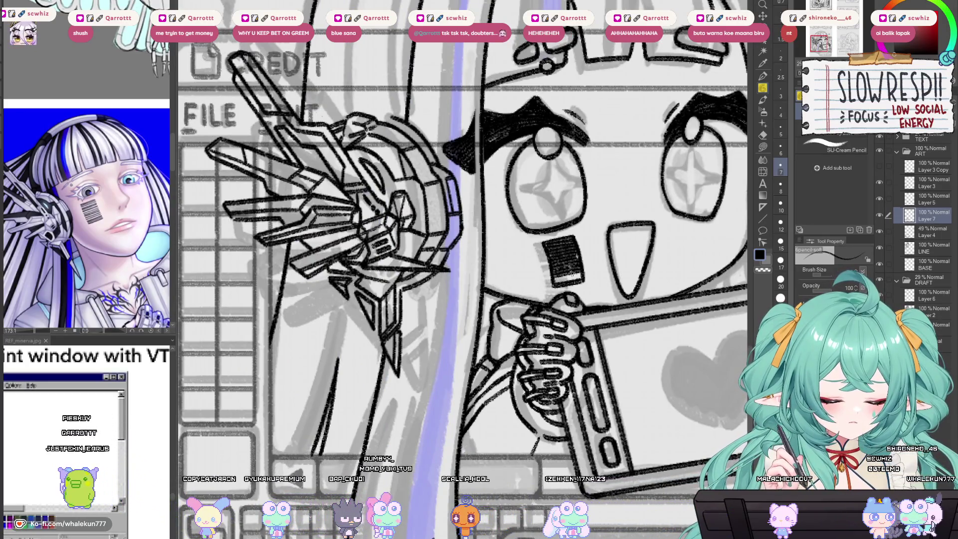
key(e)
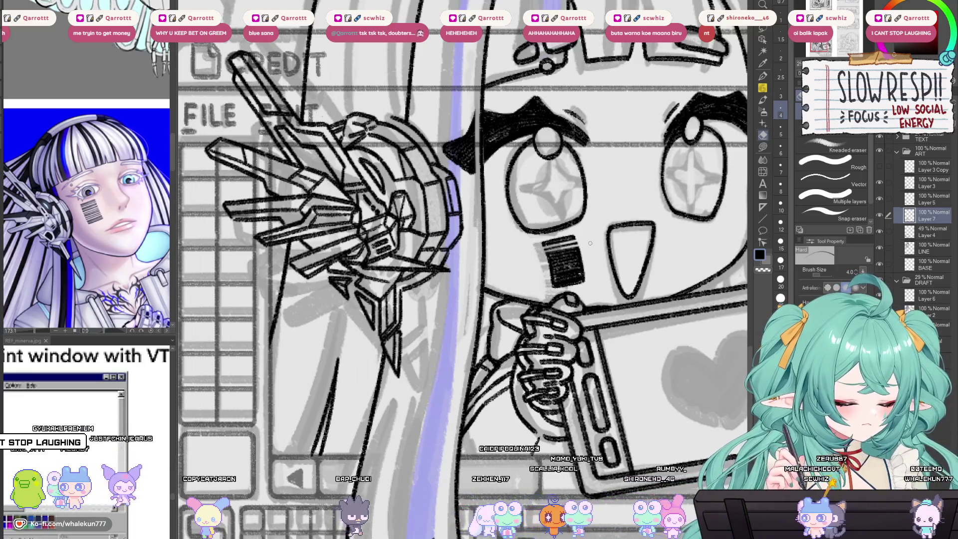
mouse_move(548, 253)
mouse_down()
mouse_move(573, 252)
mouse_move(553, 264)
mouse_up()
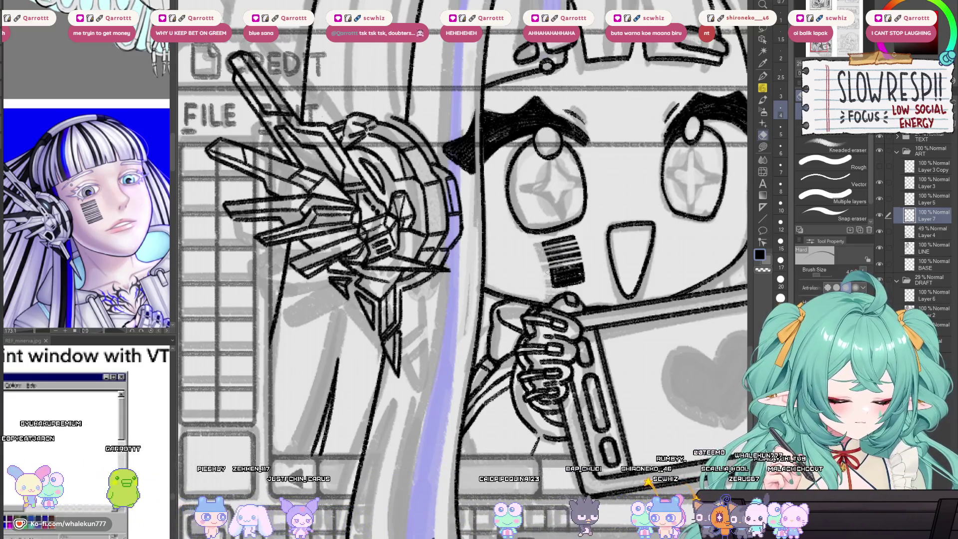
key(bracketleft)
key(bracketleft)
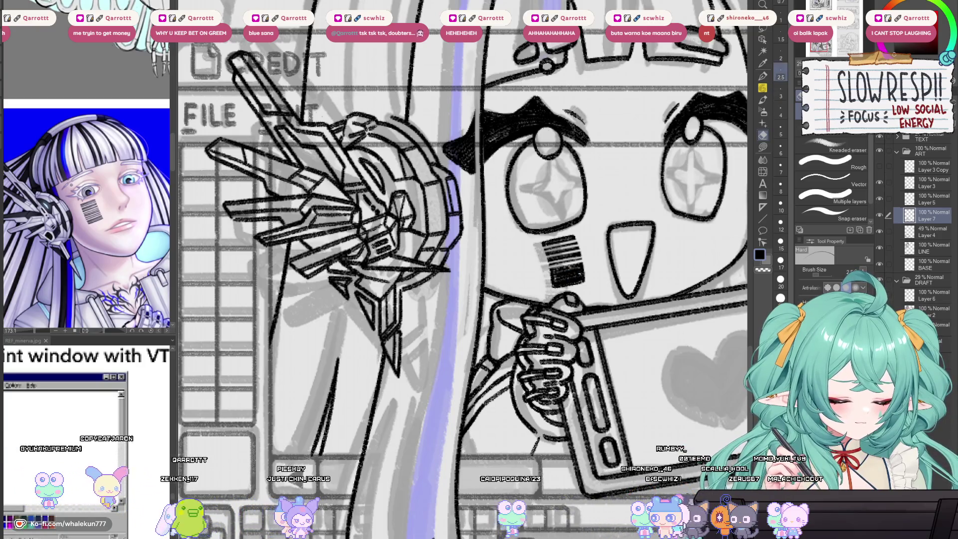
key(bracketright)
key(bracketright)
key(bracketright)
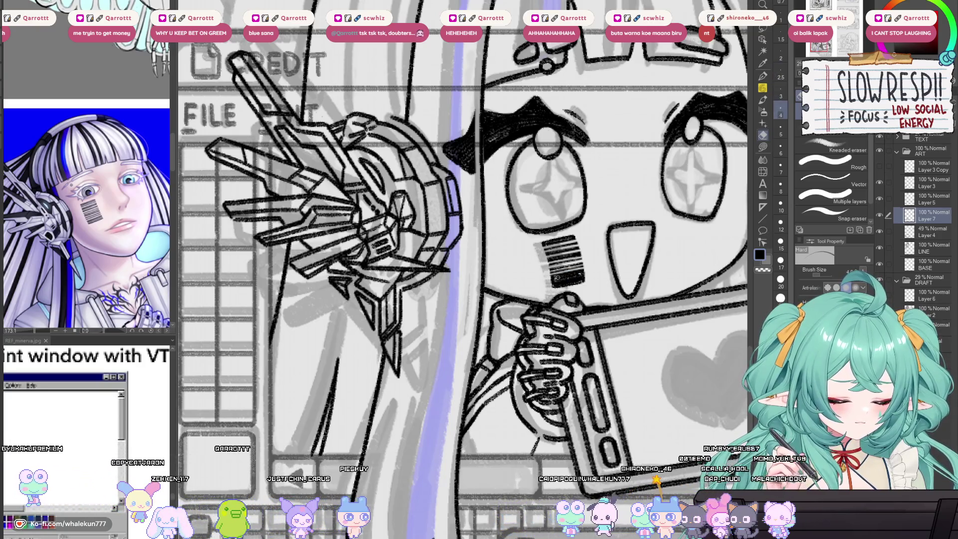
key(bracketleft)
key(bracketleft)
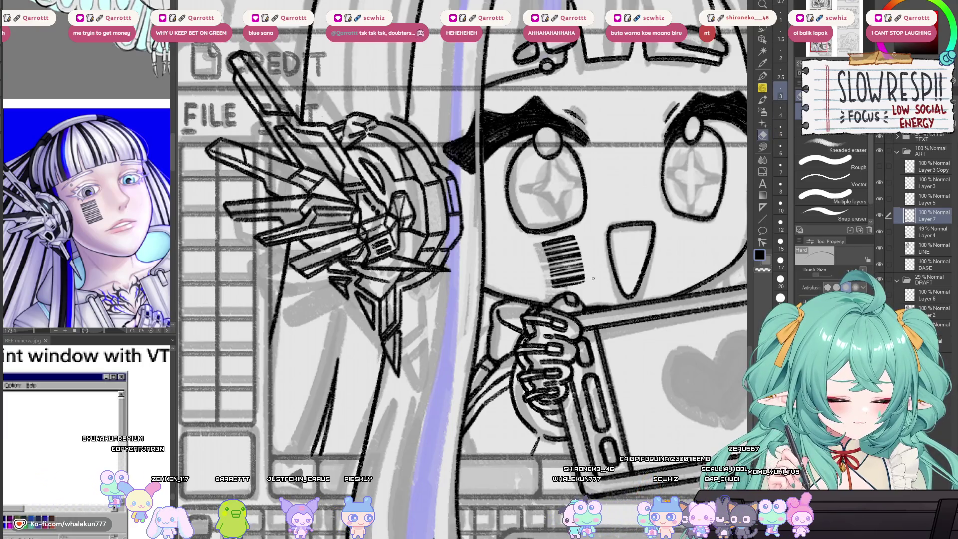
scroll(593, 278, down, 10)
scroll(531, 355, up, 4)
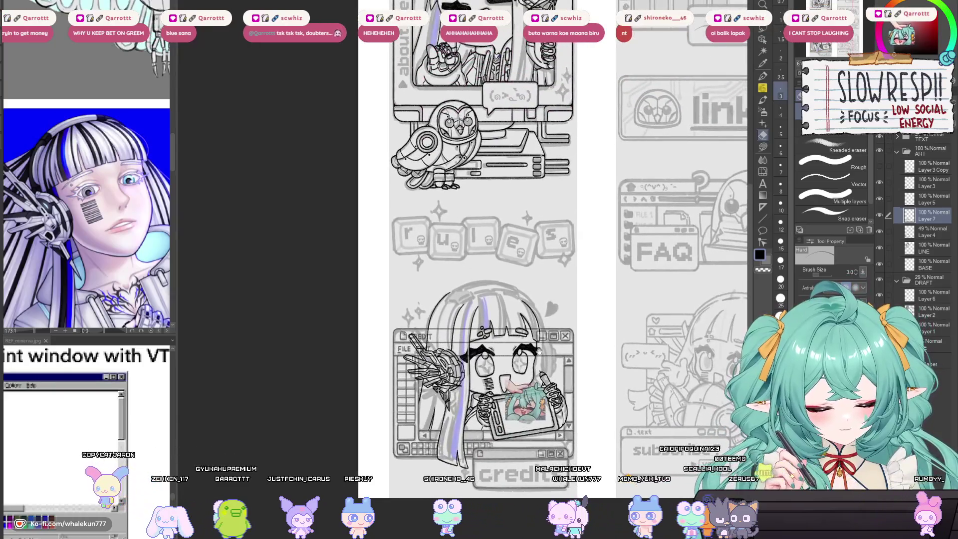
Step: Bring the credits panel into view, check it mirrored, and return to the SU-Cream Pencil
drag(532, 355, 561, 329)
key(h)
key(h)
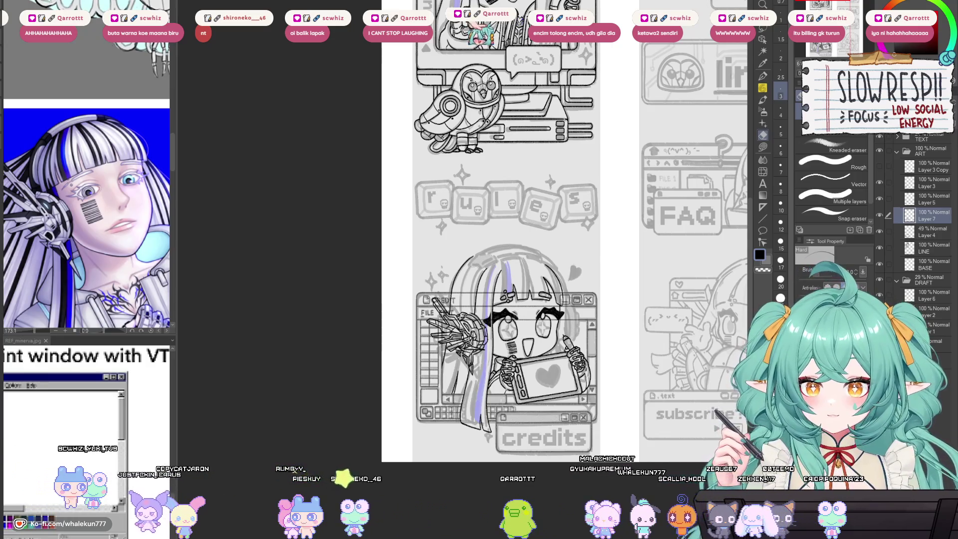
key(p)
scroll(504, 350, up, 5)
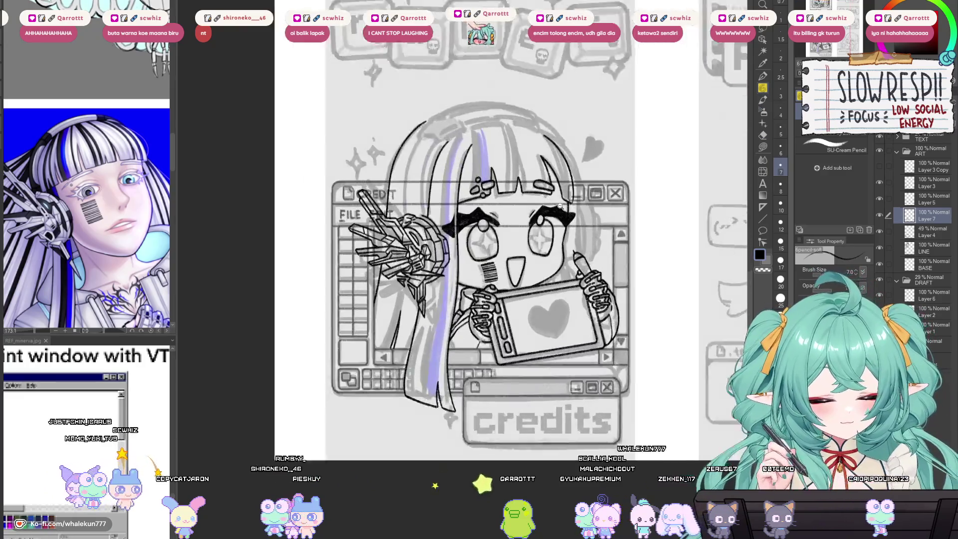
Step: On Layer 5, replace the old long left hair outline with a redrawn one
key(h)
key(h)
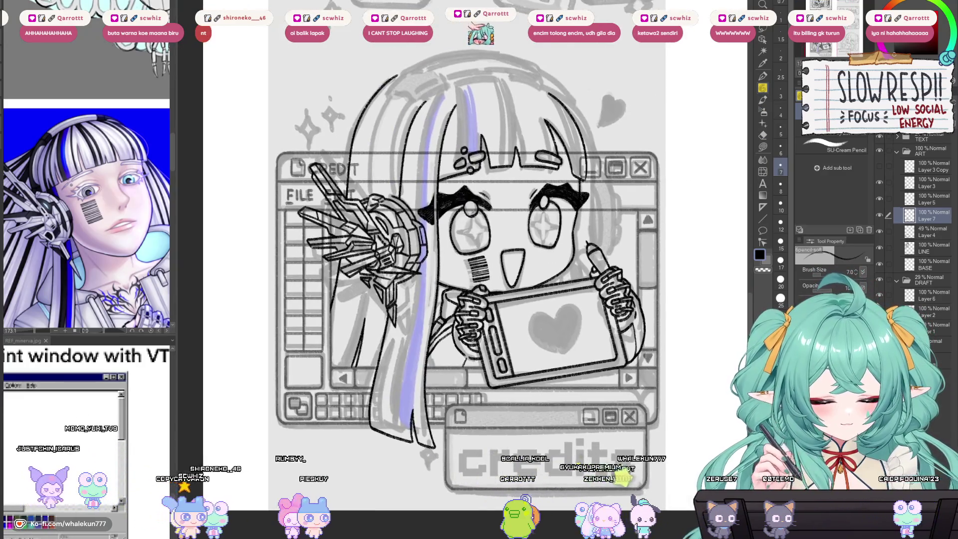
key(h)
scroll(504, 299, up, 1)
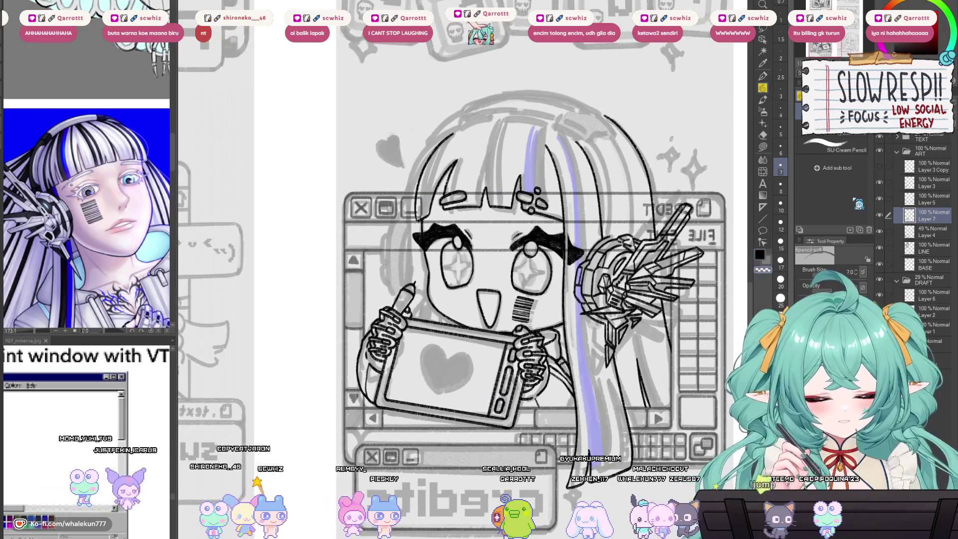
click(927, 199)
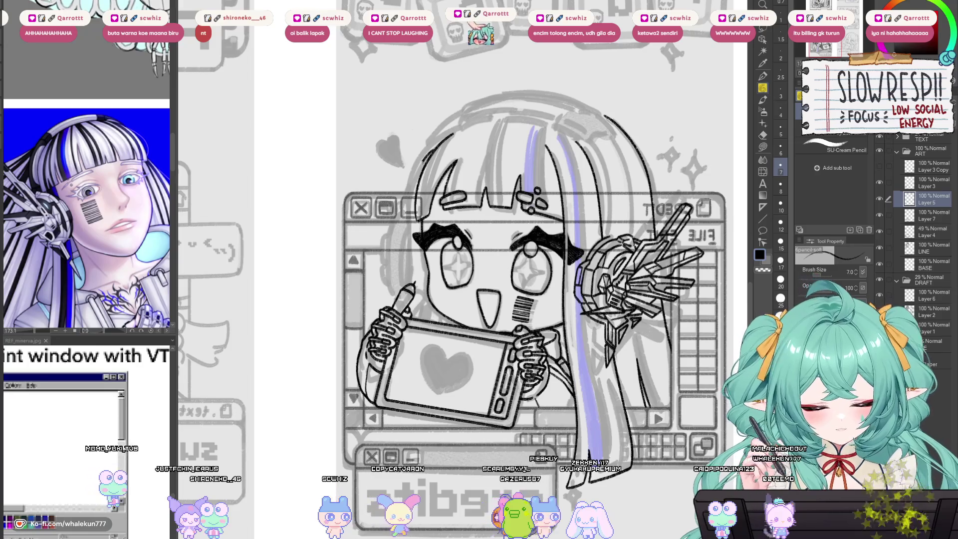
key(ctrl+z)
drag(415, 170, 405, 344)
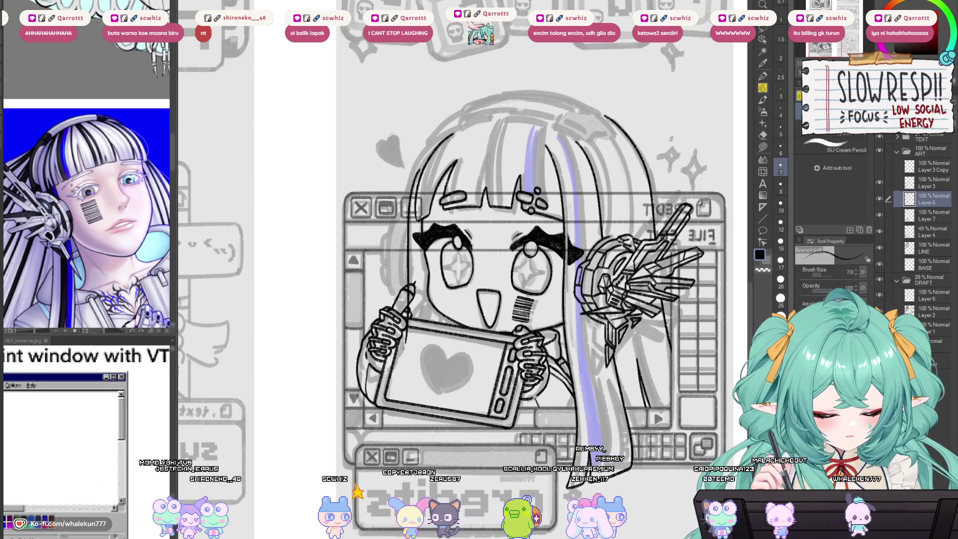
key(h)
key(ctrl+plus)
key(ctrl+plus)
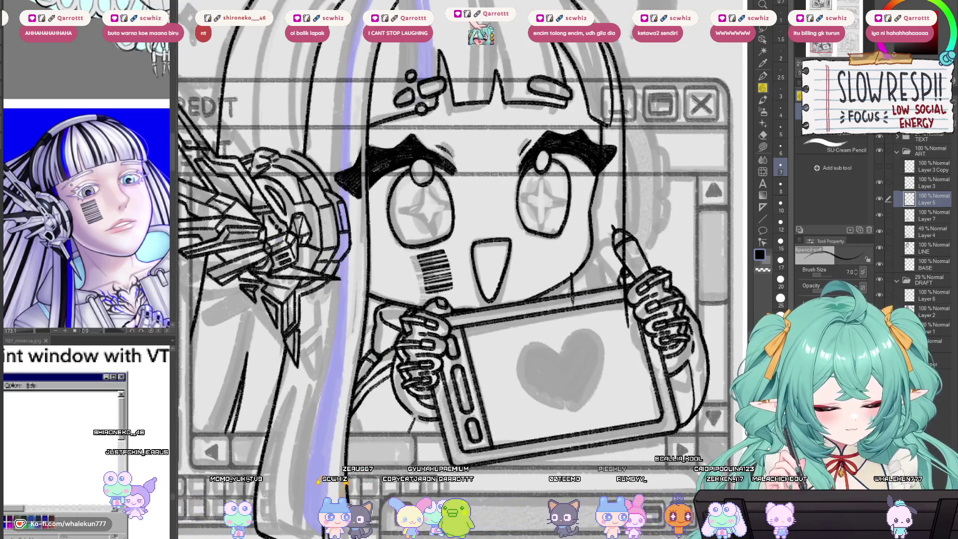
Step: Enlarge the eraser to size 17, then switch back to the pencil
key(e)
key(bracketright)
key(bracketright)
key(bracketright)
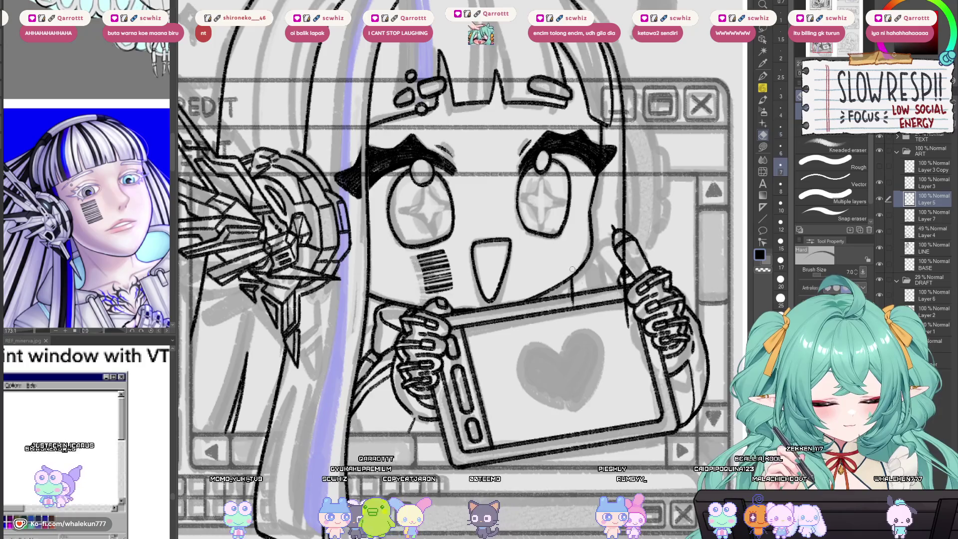
key(bracketright)
key(bracketright)
key(bracketright)
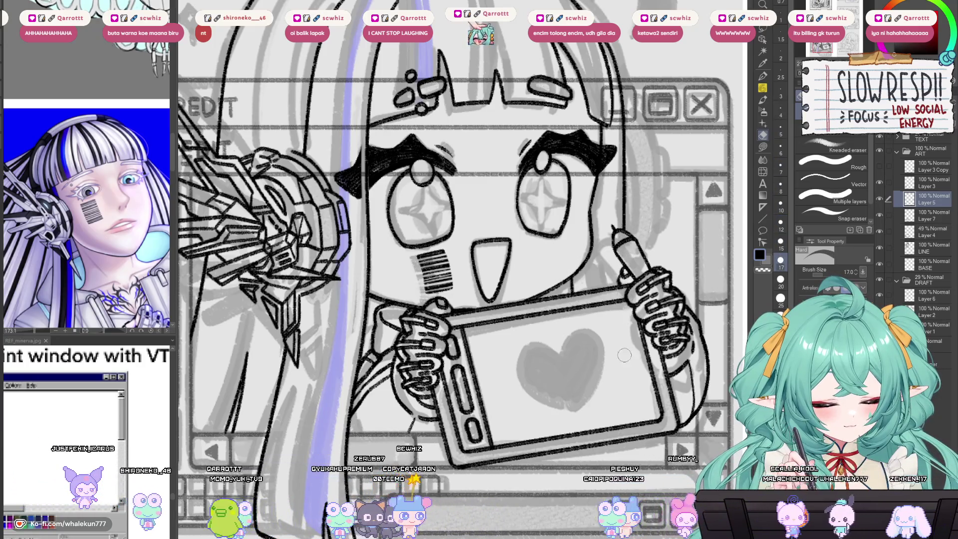
key(h)
scroll(533, 336, up, 2)
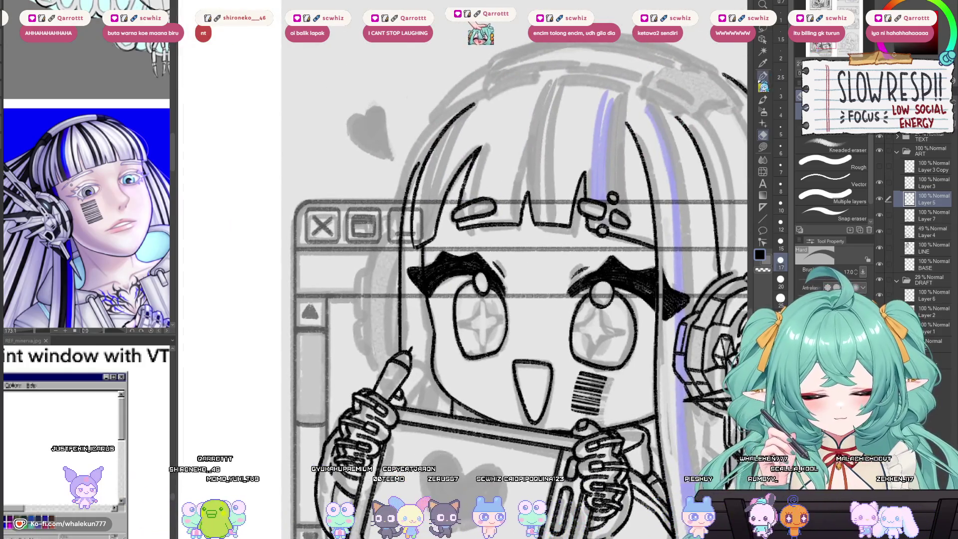
key(p)
scroll(474, 206, up, 2)
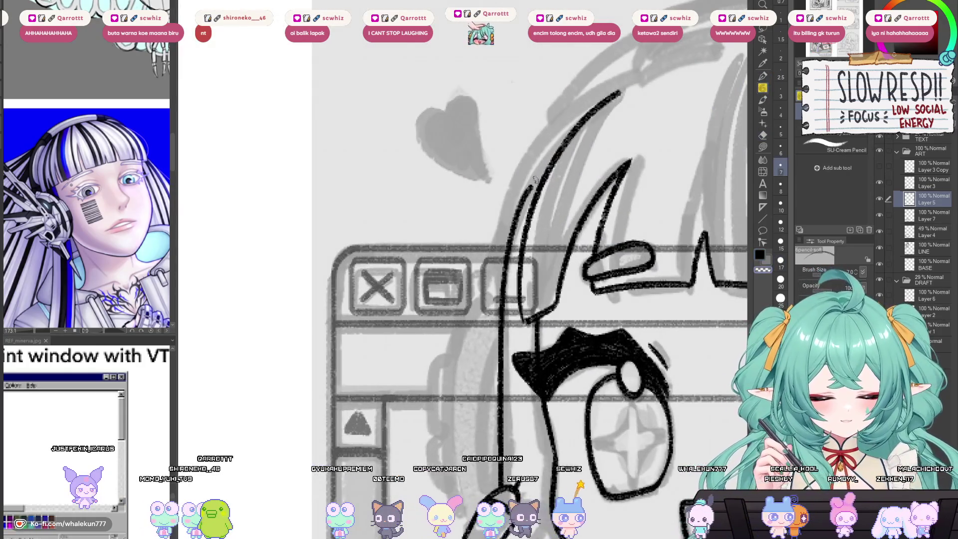
Step: Redraw a smooth hair line over several attempts and check it in the mirrored view
drag(586, 114, 513, 244)
key(ctrl+z)
mouse_move(590, 112)
mouse_down()
mouse_move(513, 225)
mouse_move(543, 158)
mouse_move(506, 270)
mouse_up()
key(ctrl+z)
key(ctrl+z)
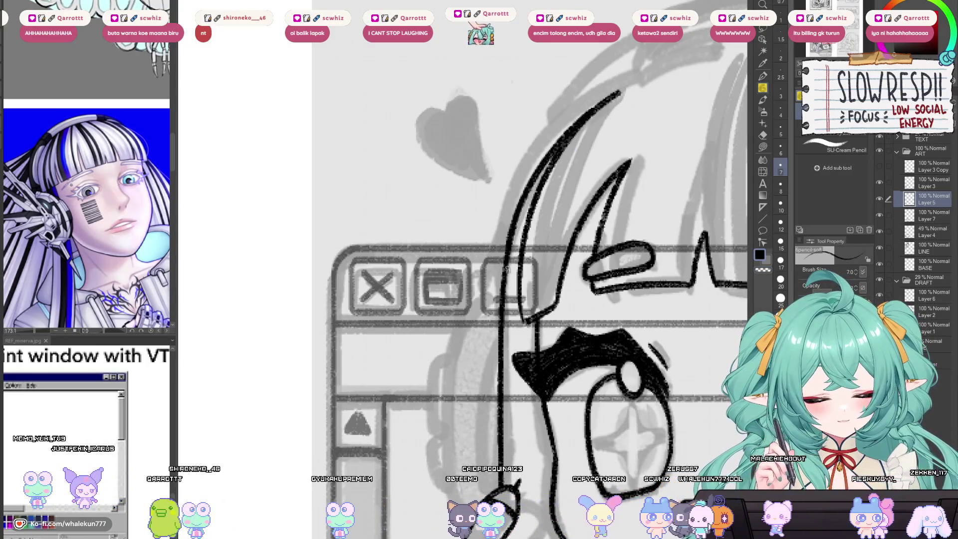
key(ctrl+z)
mouse_move(598, 107)
mouse_down()
mouse_move(529, 185)
mouse_move(511, 255)
mouse_up()
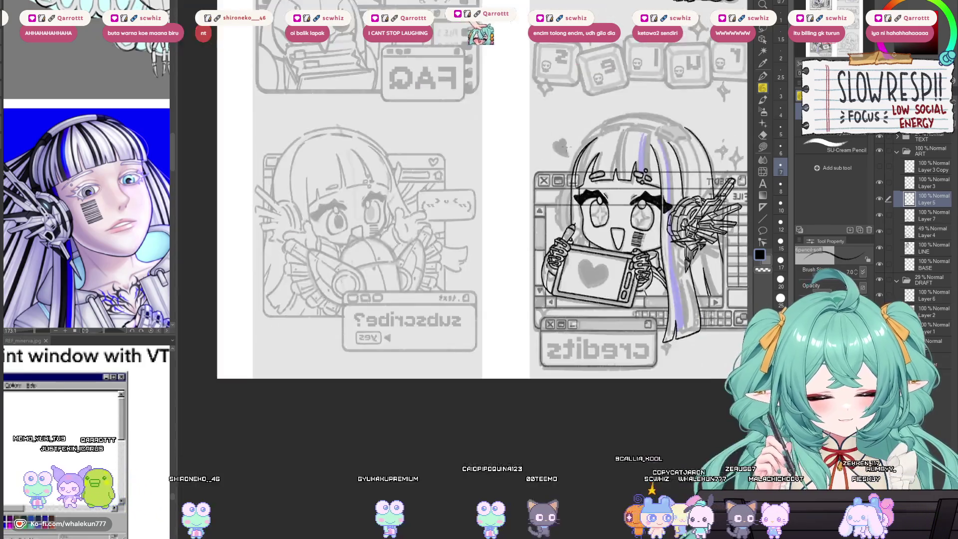
scroll(566, 145, down, 5)
key(h)
scroll(457, 279, up, 8)
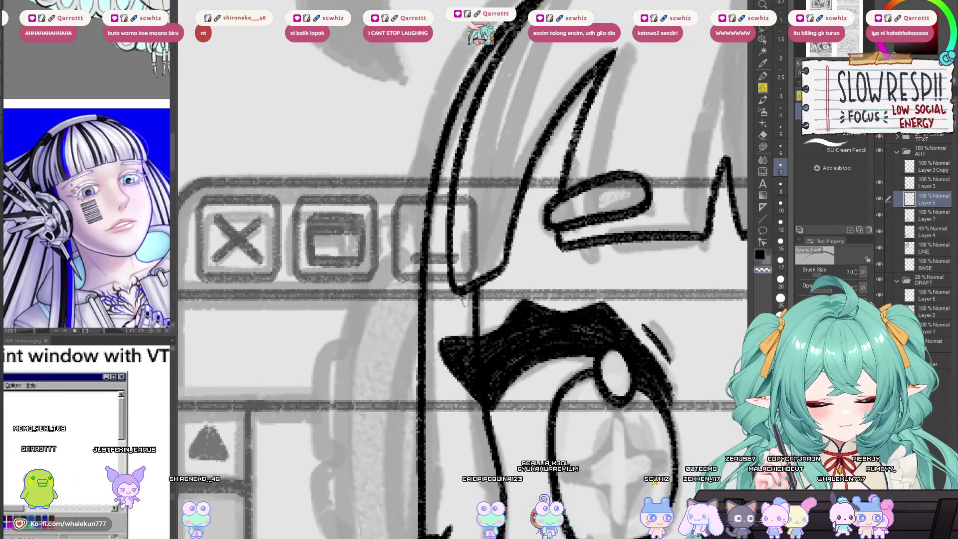
scroll(464, 299, down, 6)
scroll(482, 319, up, 4)
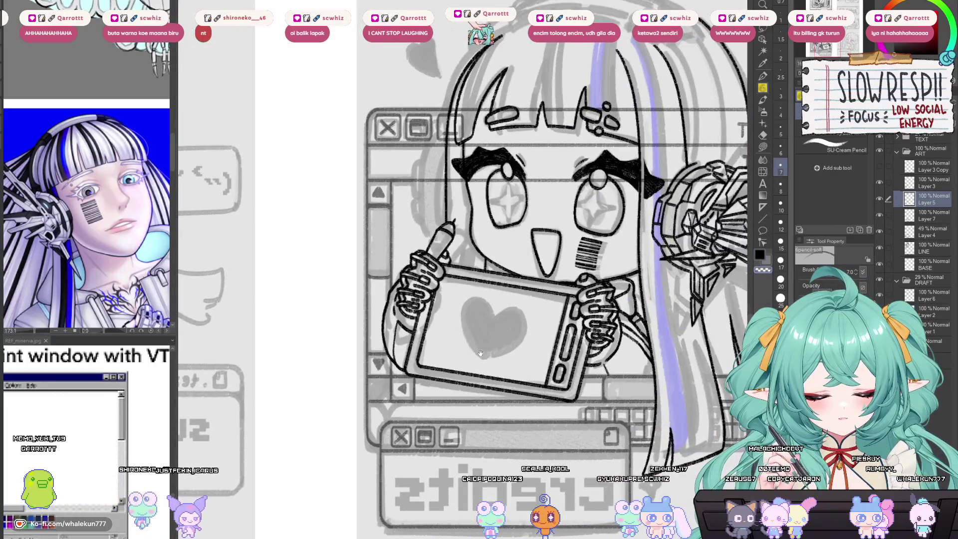
drag(475, 364, 465, 372)
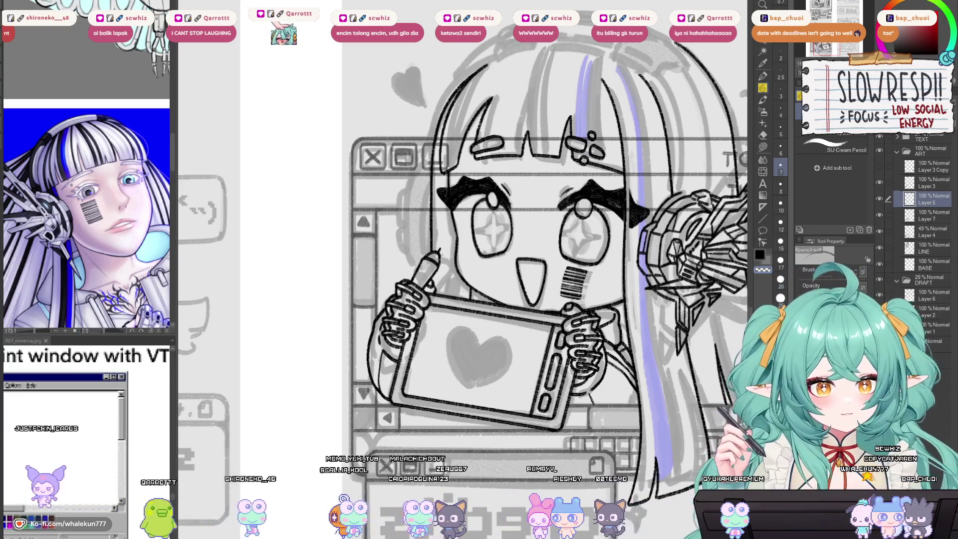
Step: Check Layer 5 and Layer 3 by toggling their visibility, and make Layer 3 active
key(h)
key(h)
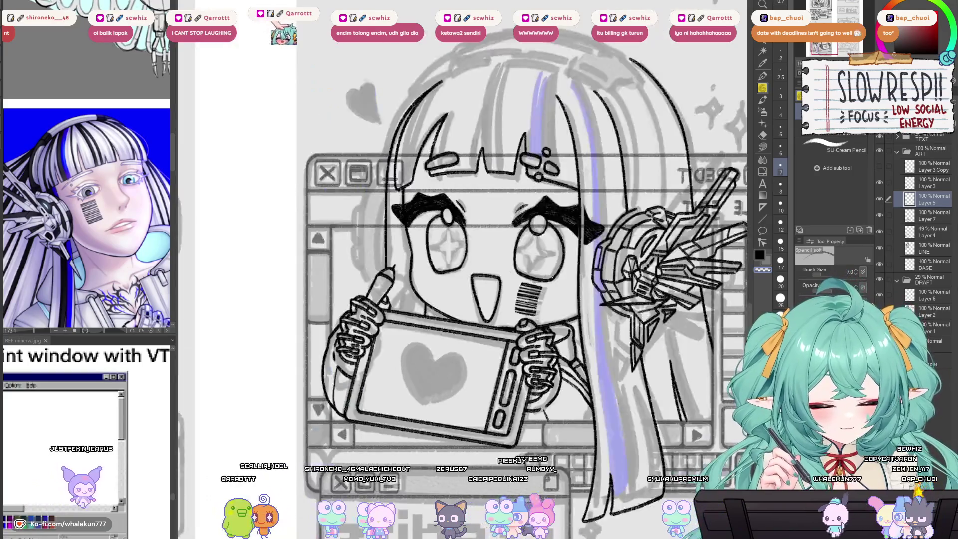
click(881, 198)
click(881, 198)
click(928, 183)
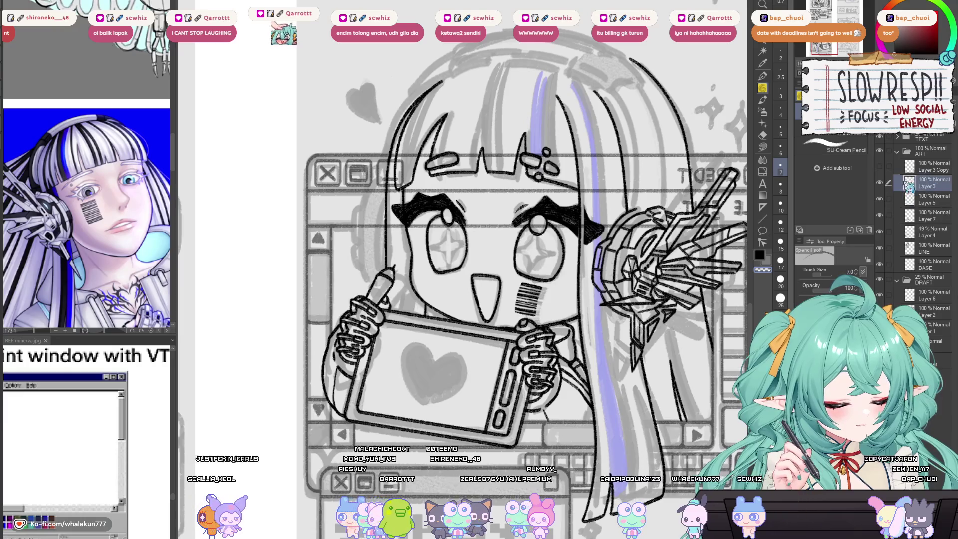
click(878, 183)
click(879, 182)
key(h)
scroll(598, 331, up, 2)
scroll(597, 332, up, 1)
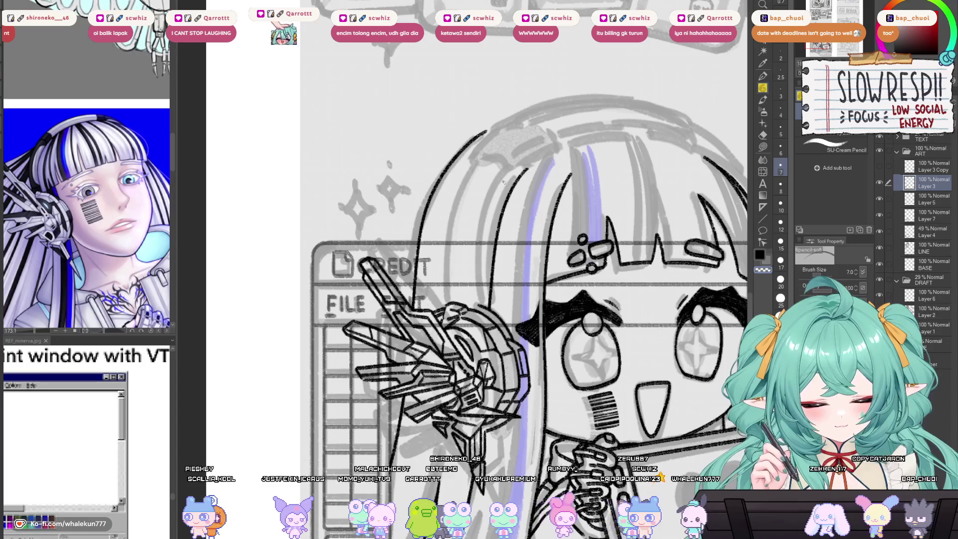
Step: Draw a long hair strand from the head top downward, retrying until it sits right
mouse_move(480, 158)
mouse_down()
mouse_move(449, 232)
mouse_move(443, 299)
mouse_up()
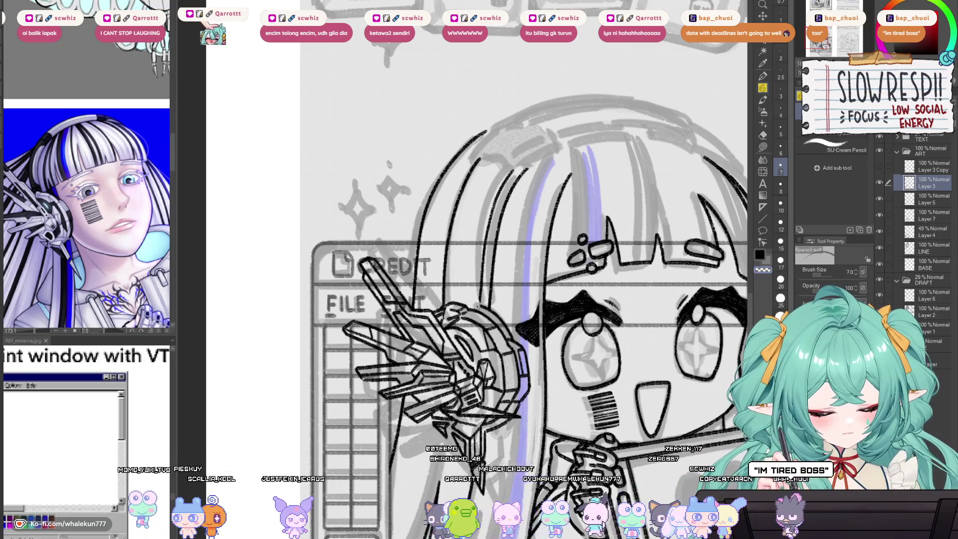
drag(521, 261, 519, 269)
scroll(518, 270, down, 10)
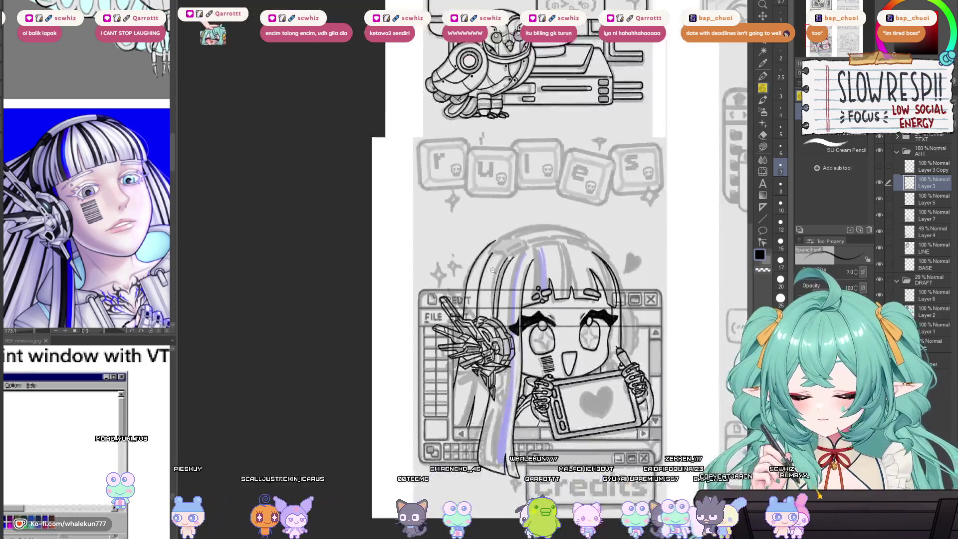
scroll(483, 246, up, 8)
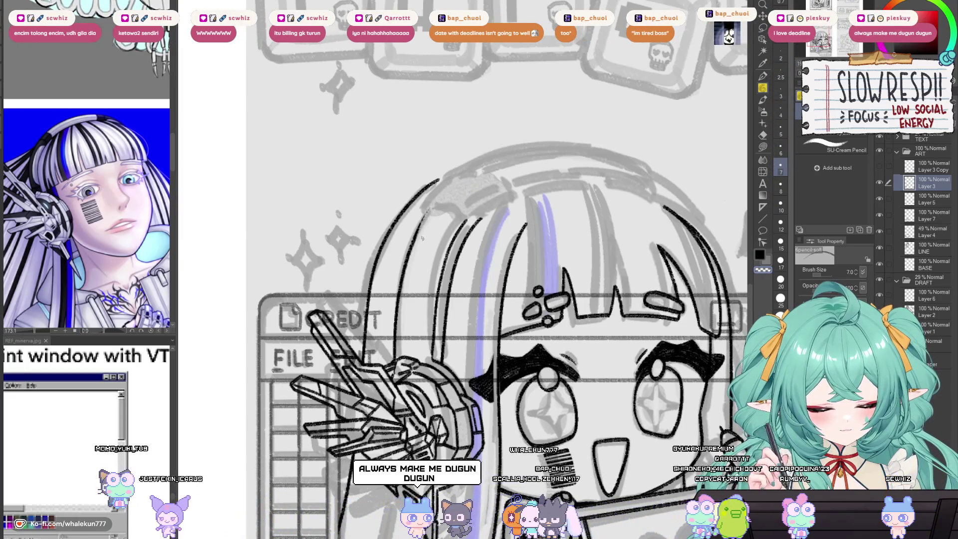
key(ctrl+z)
key(ctrl+z)
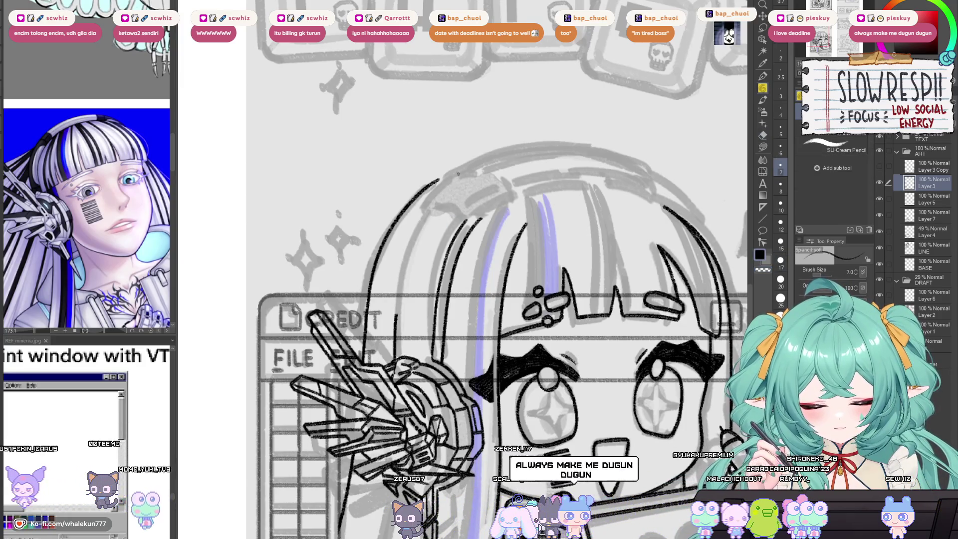
drag(459, 173, 399, 267)
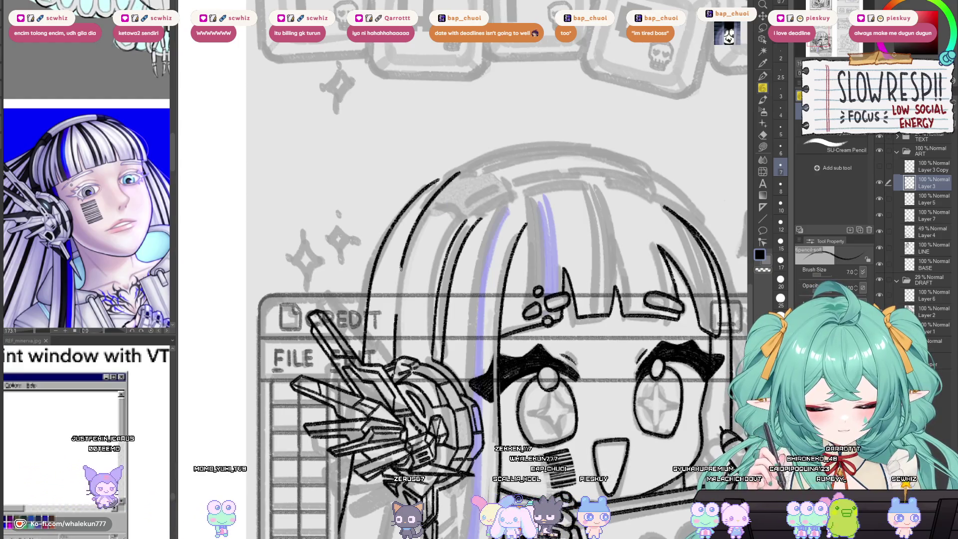
key(ctrl+z)
drag(459, 173, 400, 266)
key(ctrl+z)
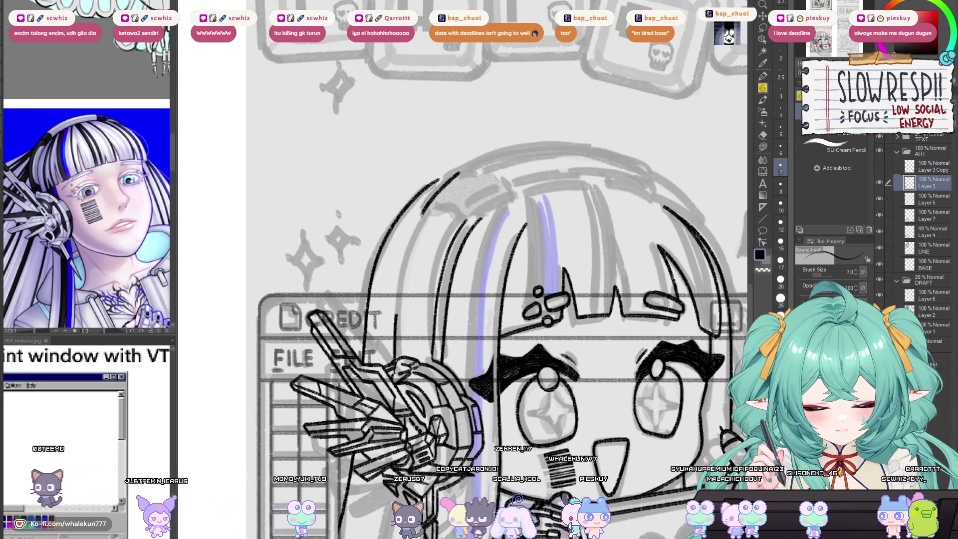
drag(424, 211, 396, 312)
key(ctrl+z)
drag(466, 172, 400, 267)
key(ctrl+z)
mouse_move(466, 172)
mouse_down()
mouse_move(432, 205)
mouse_move(397, 312)
mouse_move(427, 269)
mouse_up()
Step: Try extending the top hair arc, undo the attempts, and check the hair mirrored
drag(487, 187, 483, 251)
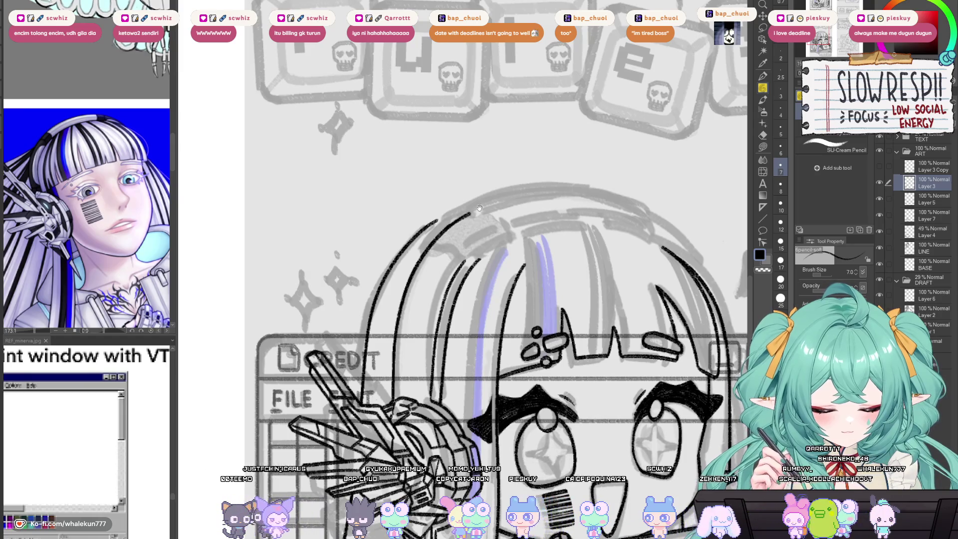
drag(479, 208, 484, 222)
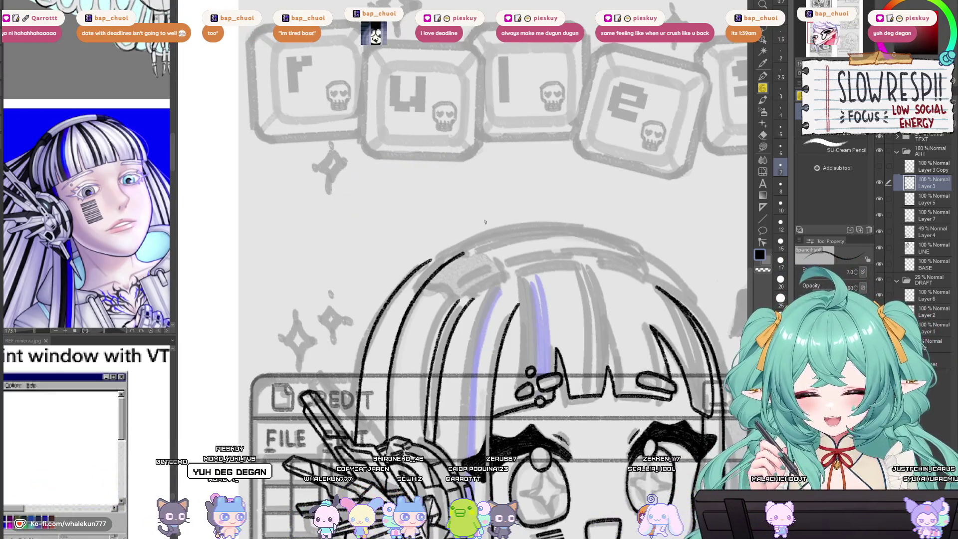
mouse_move(439, 257)
mouse_down()
mouse_move(493, 227)
mouse_move(526, 366)
mouse_move(560, 269)
mouse_up()
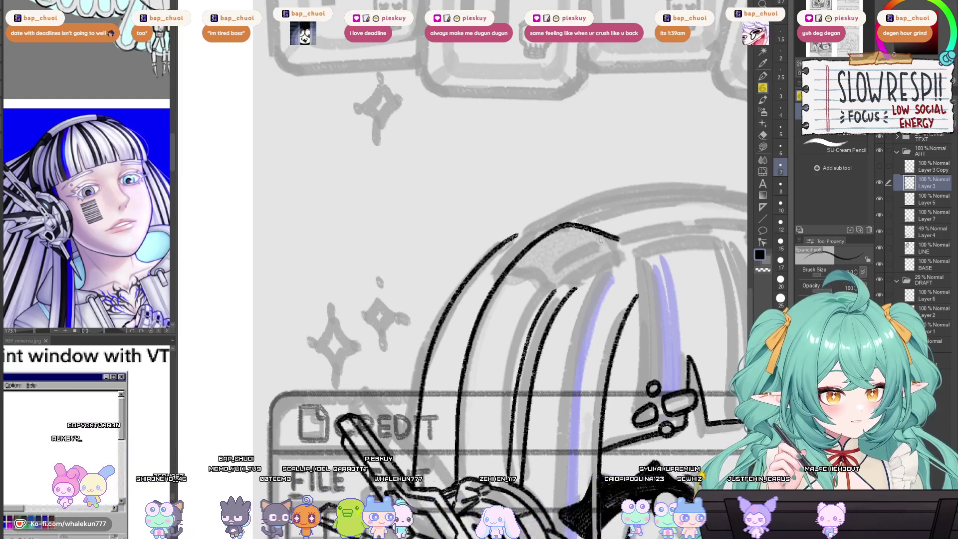
drag(584, 239, 569, 237)
key(ctrl+z)
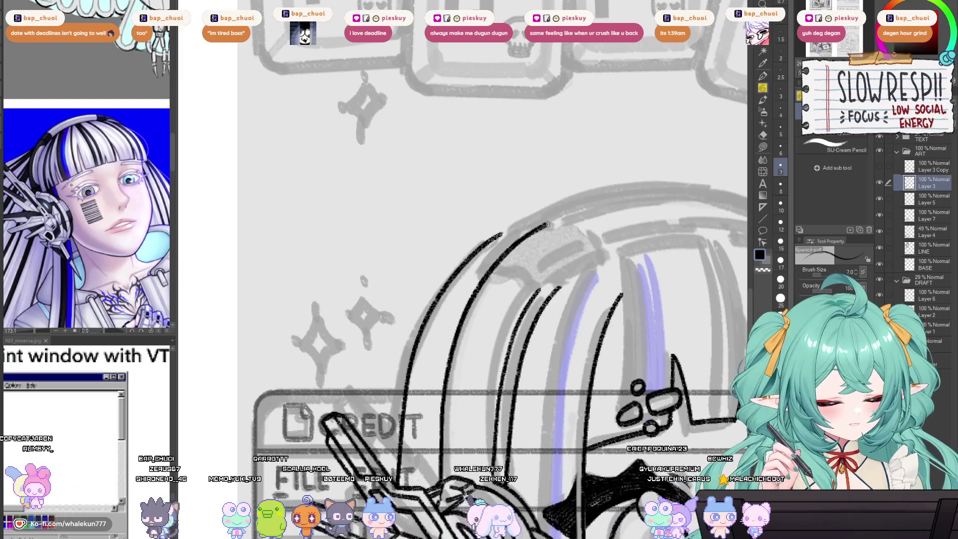
key(ctrl+z)
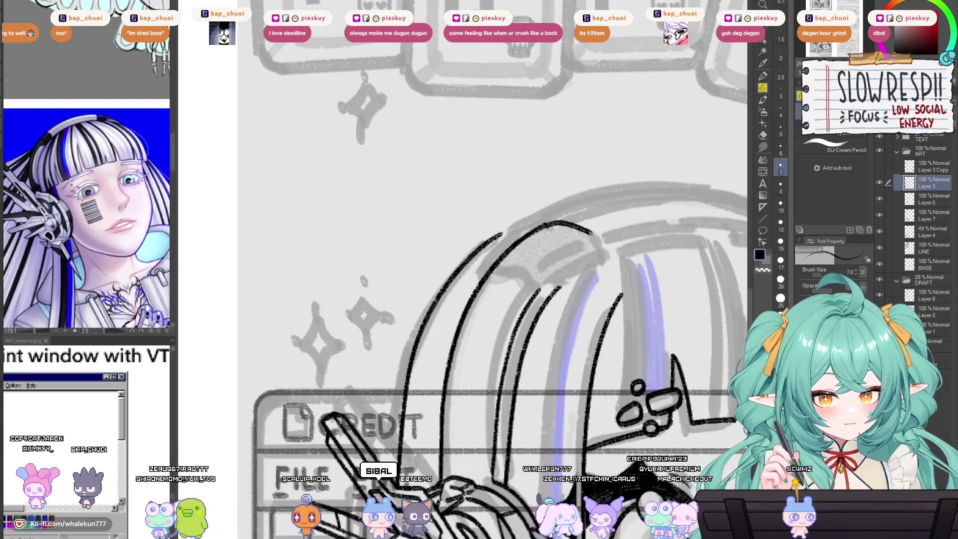
mouse_move(576, 242)
mouse_down()
mouse_move(594, 254)
mouse_move(594, 232)
mouse_move(530, 223)
mouse_up()
key(ctrl+z)
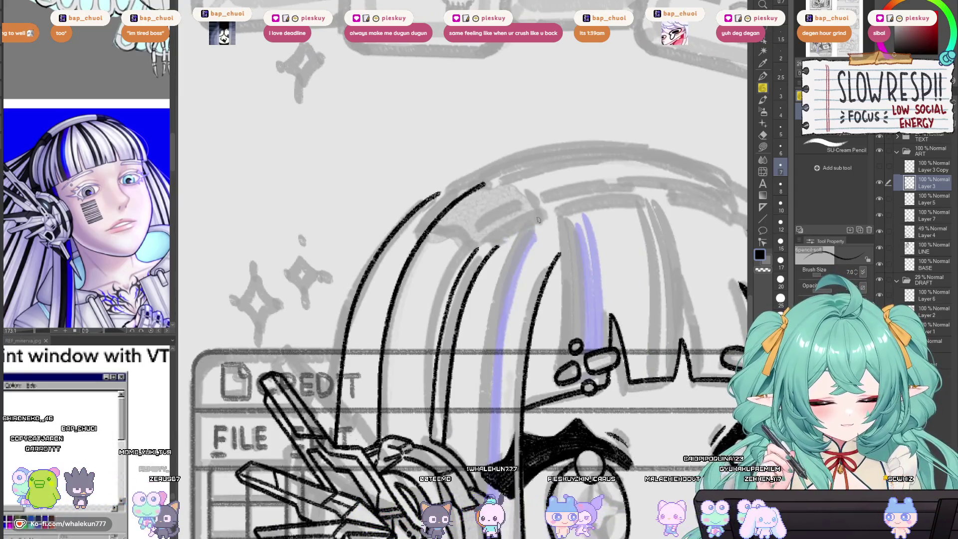
key(h)
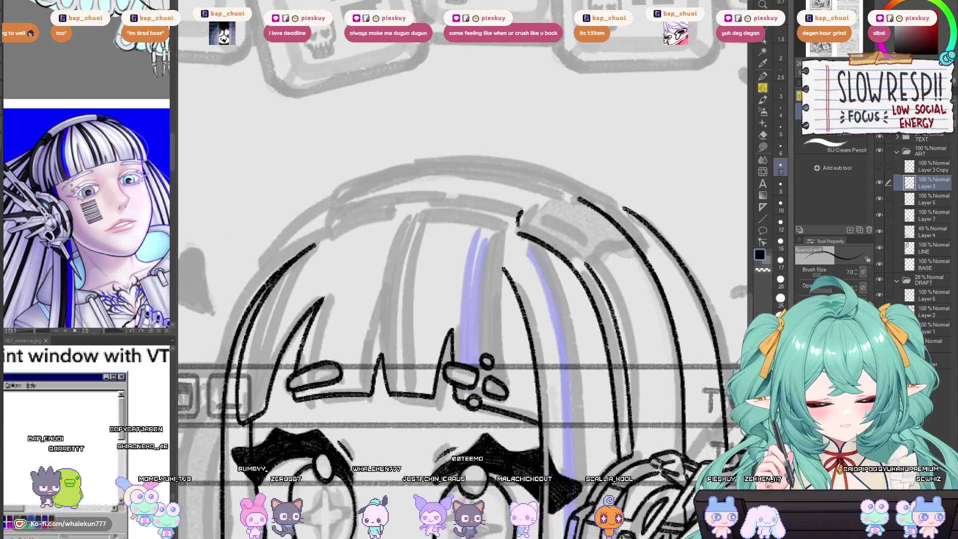
key(h)
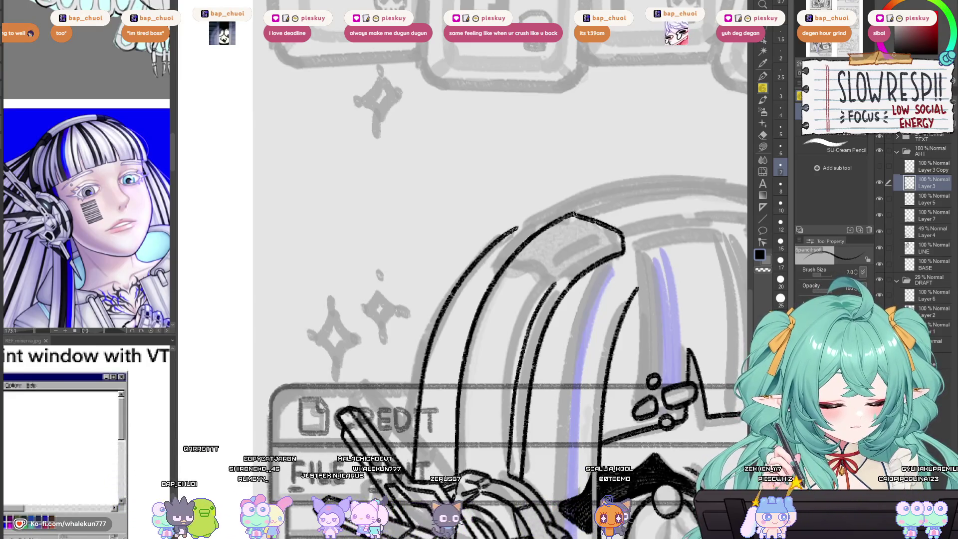
drag(567, 216, 551, 215)
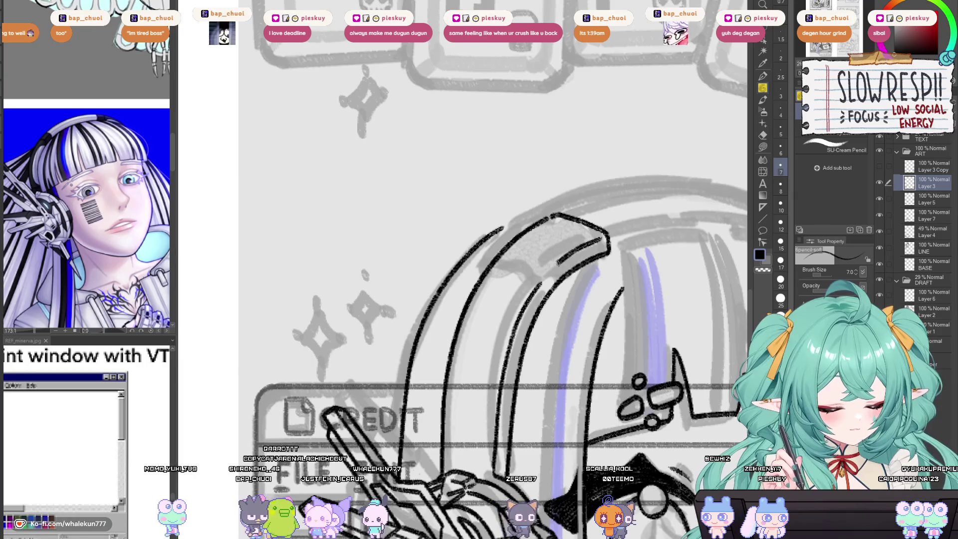
scroll(576, 258, down, 10)
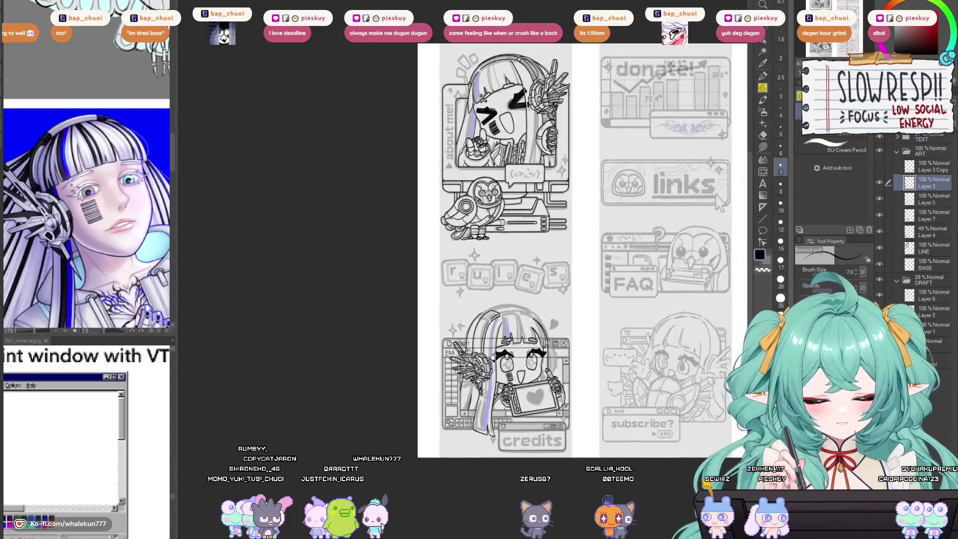
Step: Frame the top of the hair and discard a trial thin hair stroke
scroll(503, 345, up, 8)
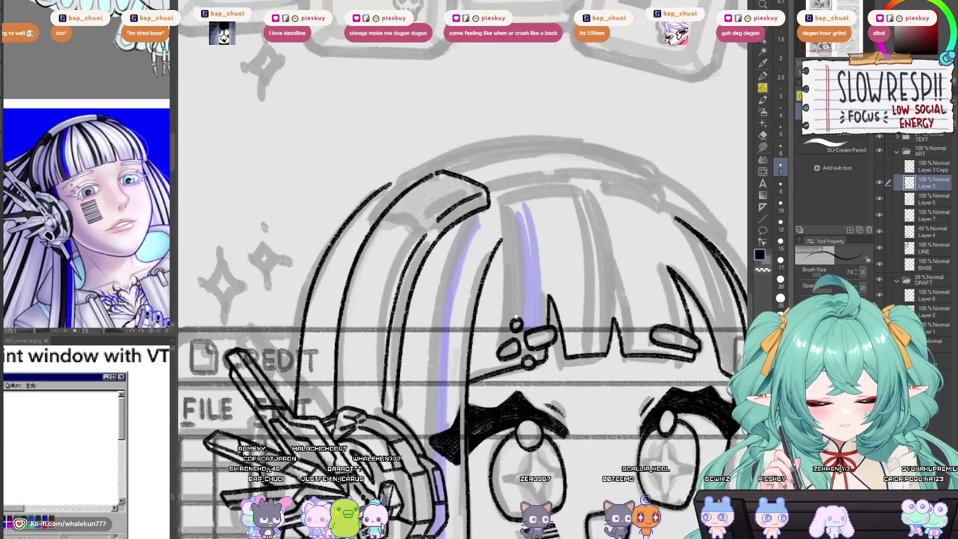
scroll(540, 268, down, 8)
scroll(554, 273, up, 5)
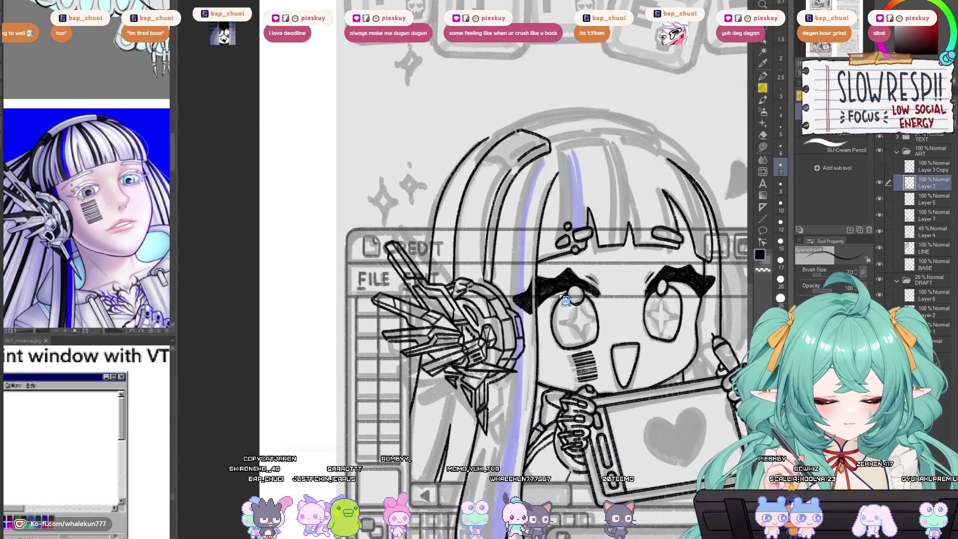
scroll(574, 297, down, 6)
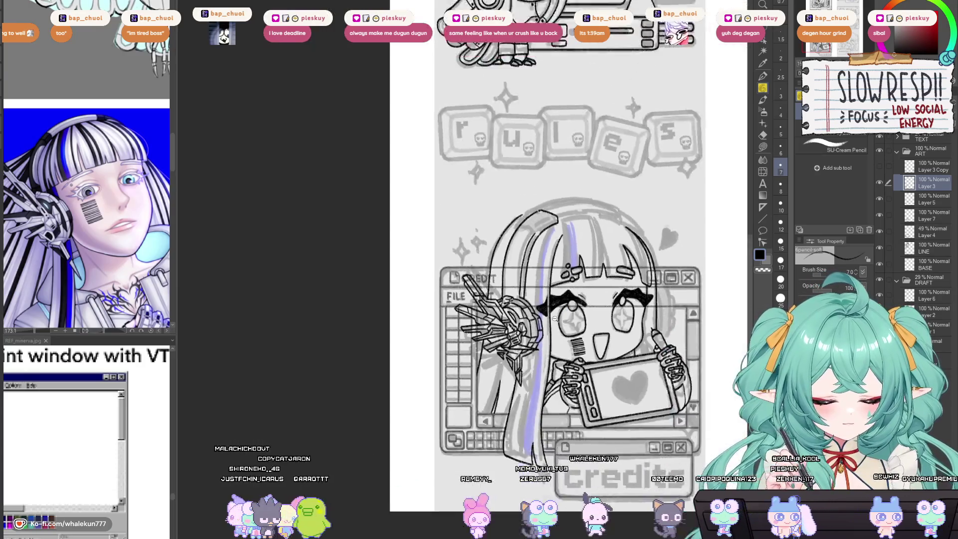
scroll(543, 311, up, 5)
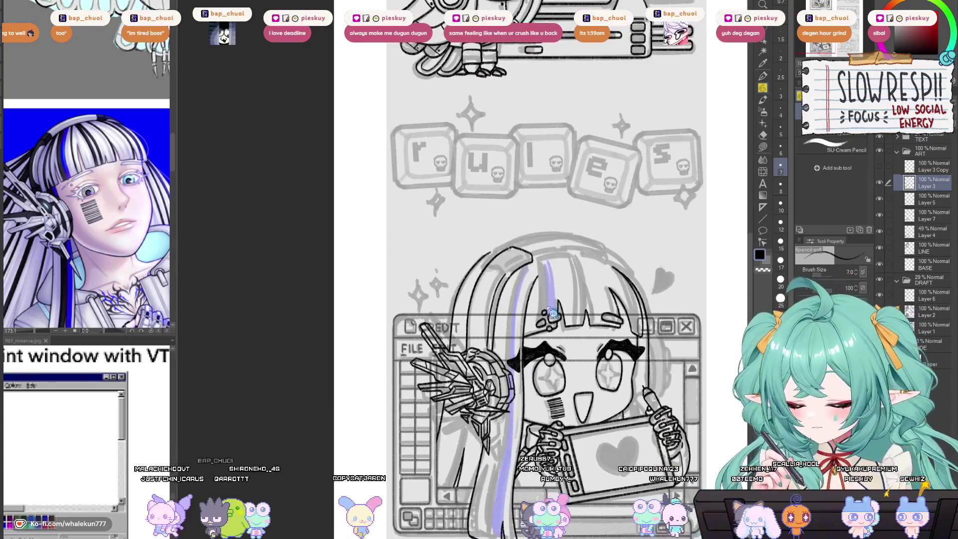
scroll(513, 270, up, 3)
drag(513, 271, 524, 245)
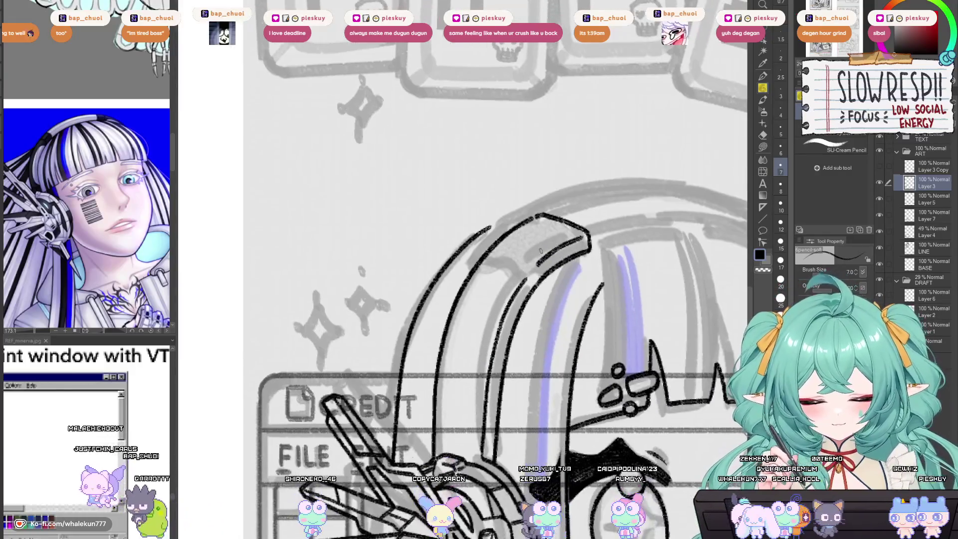
drag(468, 357, 464, 399)
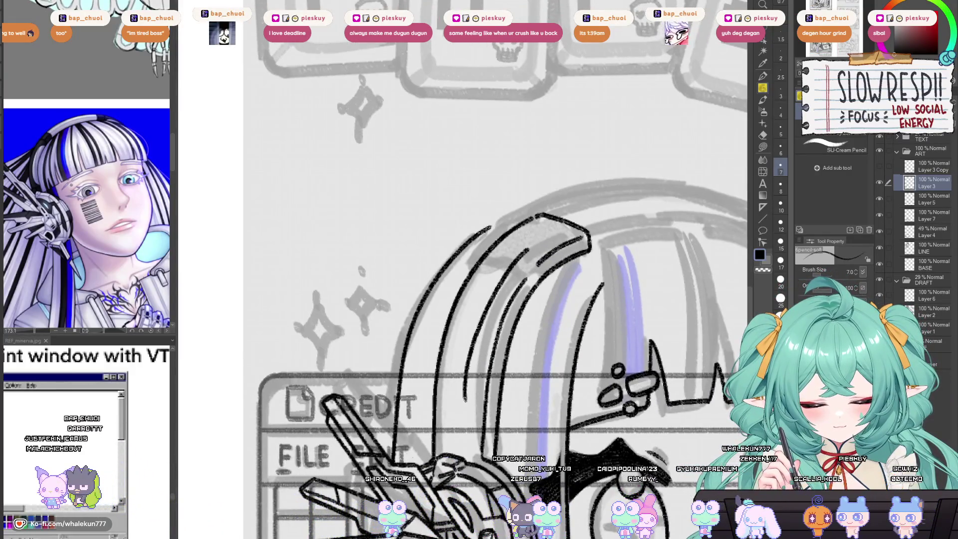
key(ctrl+z)
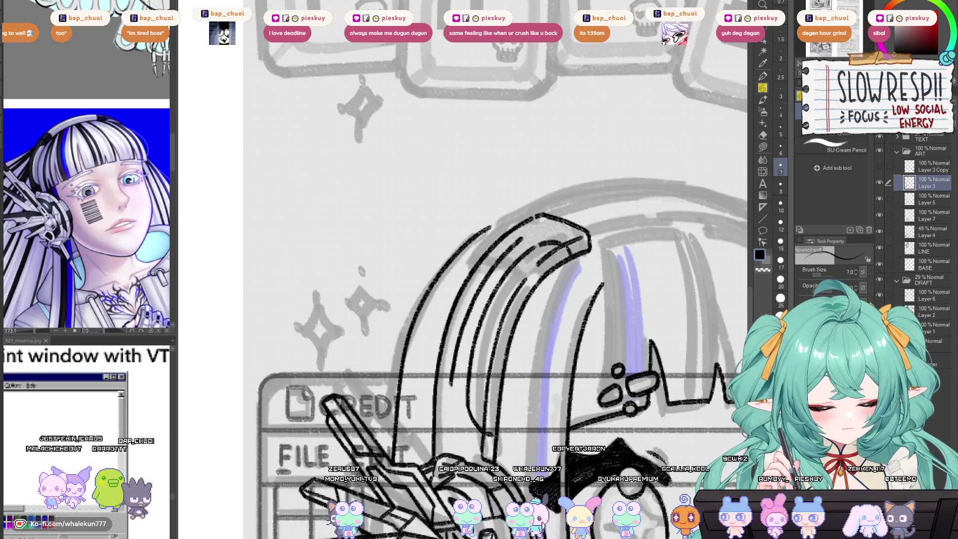
Step: Ink the top-left outline of the character's head, checking it in the mirrored view
drag(559, 297, 533, 349)
scroll(532, 349, down, 4)
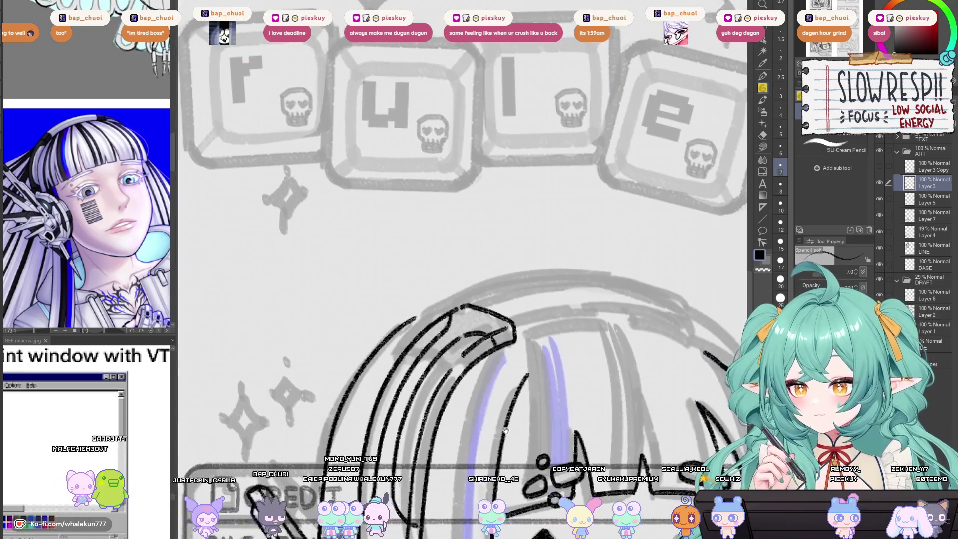
scroll(519, 299, up, 4)
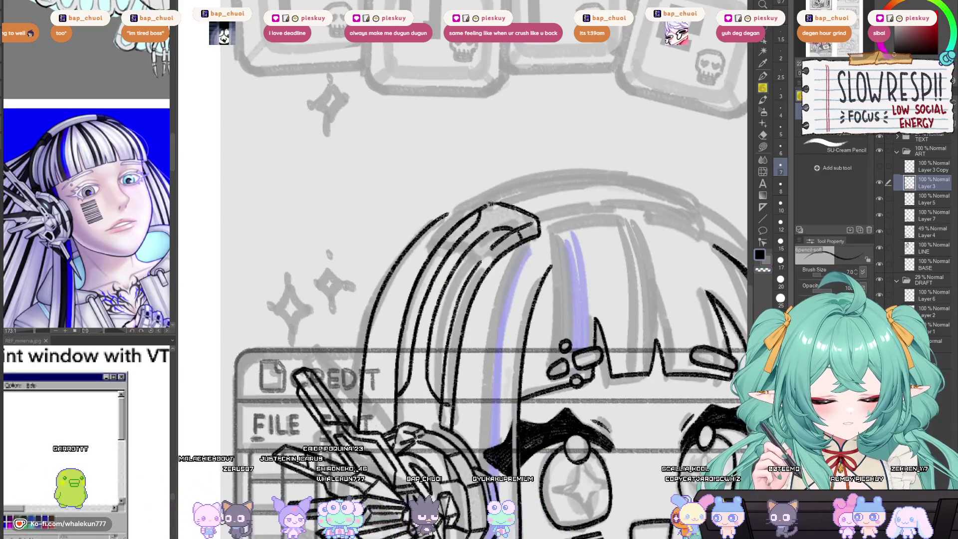
key(h)
key(h)
scroll(499, 319, up, 3)
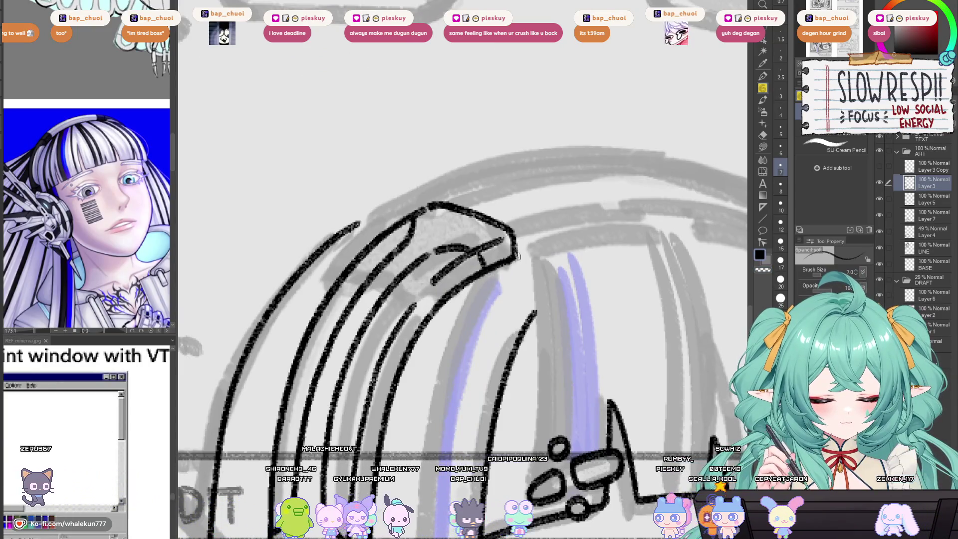
scroll(540, 261, down, 5)
scroll(512, 266, up, 4)
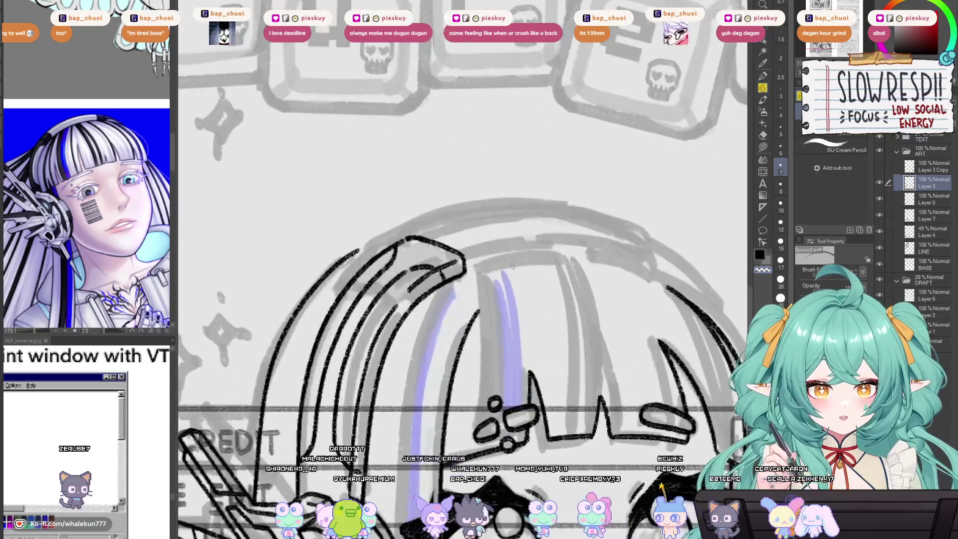
scroll(544, 291, down, 5)
scroll(521, 233, up, 5)
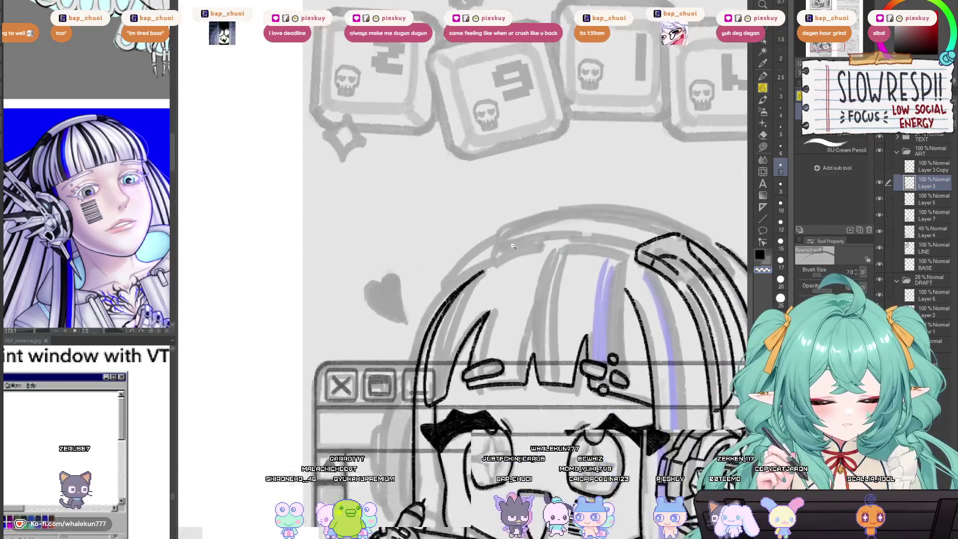
scroll(501, 239, down, 6)
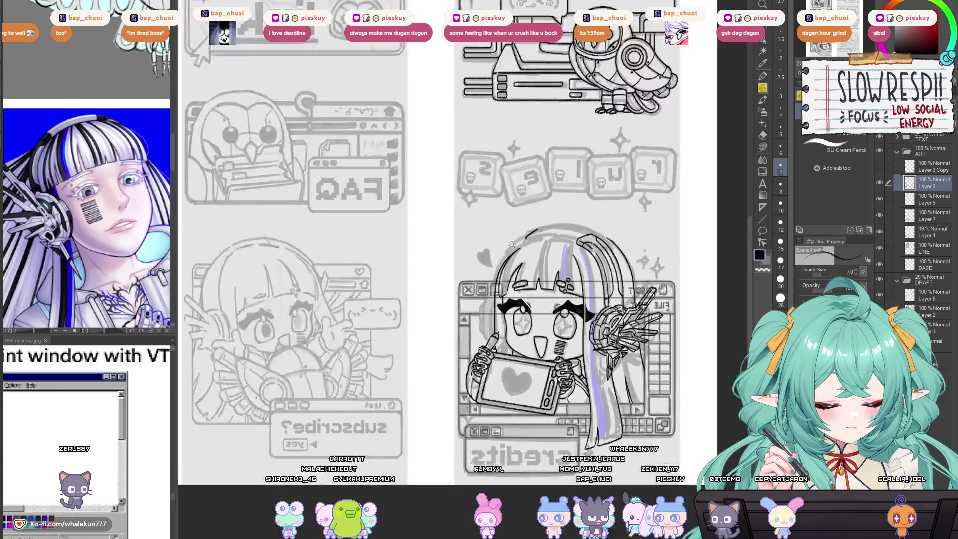
scroll(483, 328, up, 6)
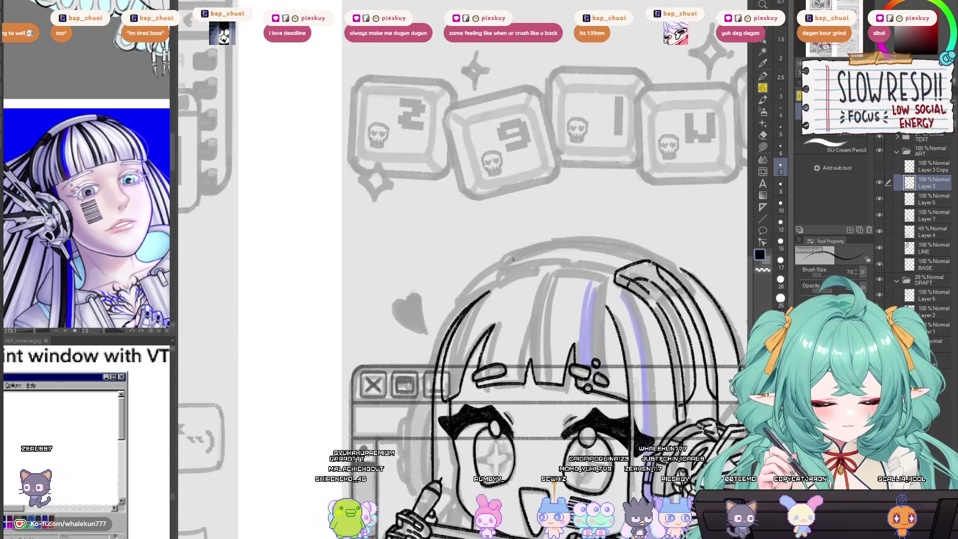
drag(490, 285, 528, 248)
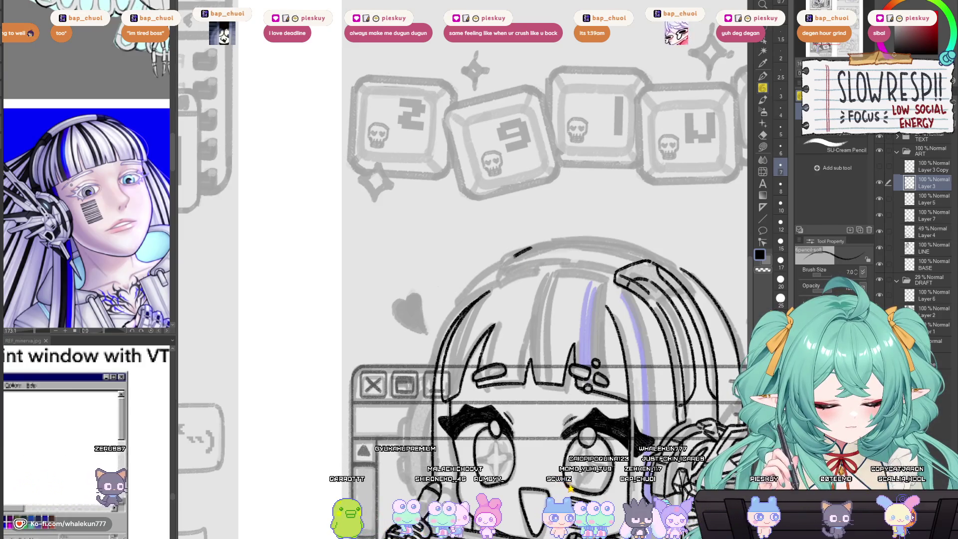
key(h)
scroll(550, 235, up, 2)
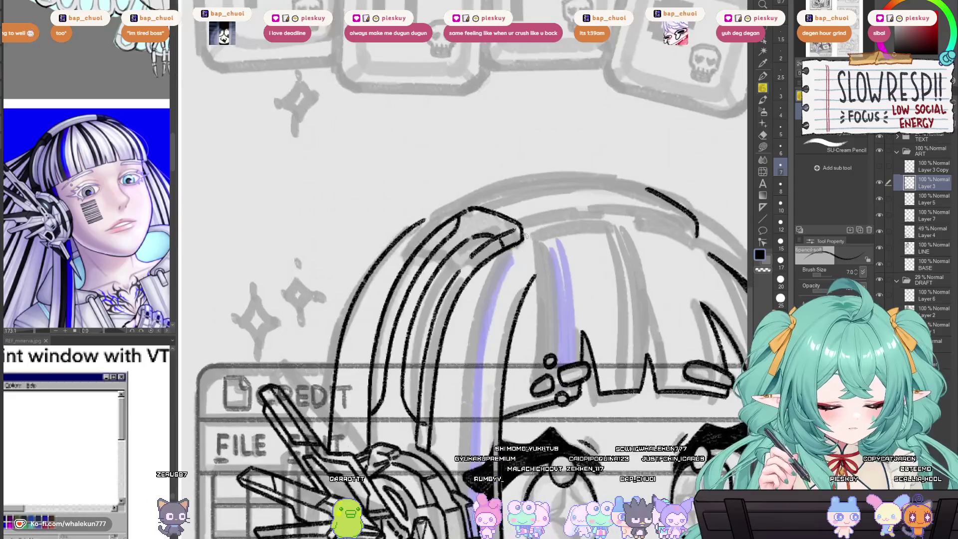
Step: Remove the stray lines drawn across the top of the hair
drag(566, 256, 520, 241)
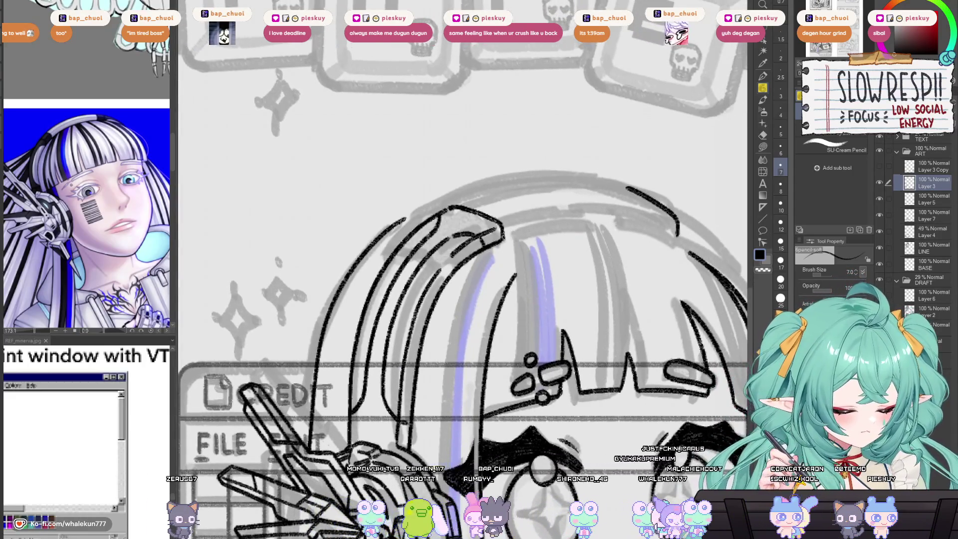
drag(624, 222, 666, 230)
key(ctrl+z)
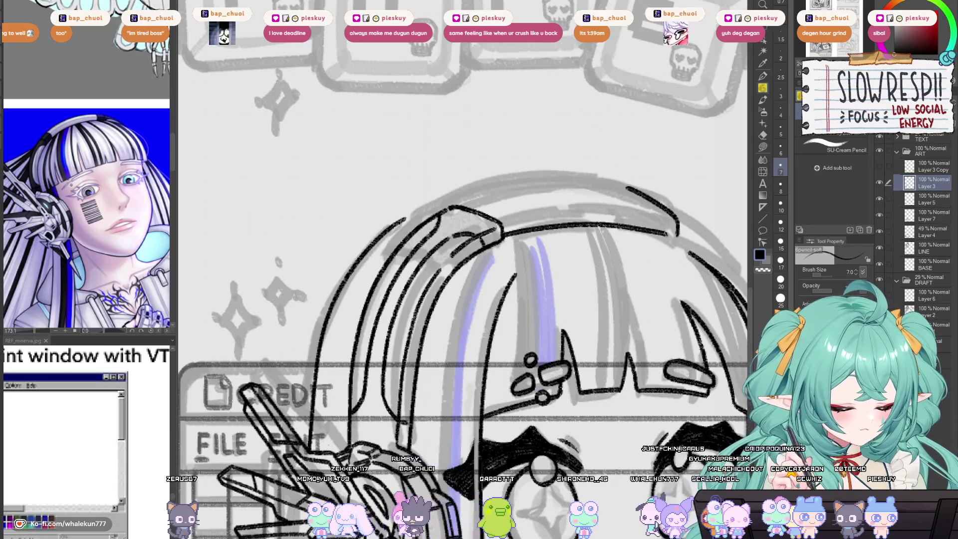
drag(600, 235, 584, 246)
mouse_move(528, 260)
mouse_down()
mouse_move(545, 280)
mouse_move(549, 259)
mouse_move(541, 263)
mouse_up()
key(ctrl+z)
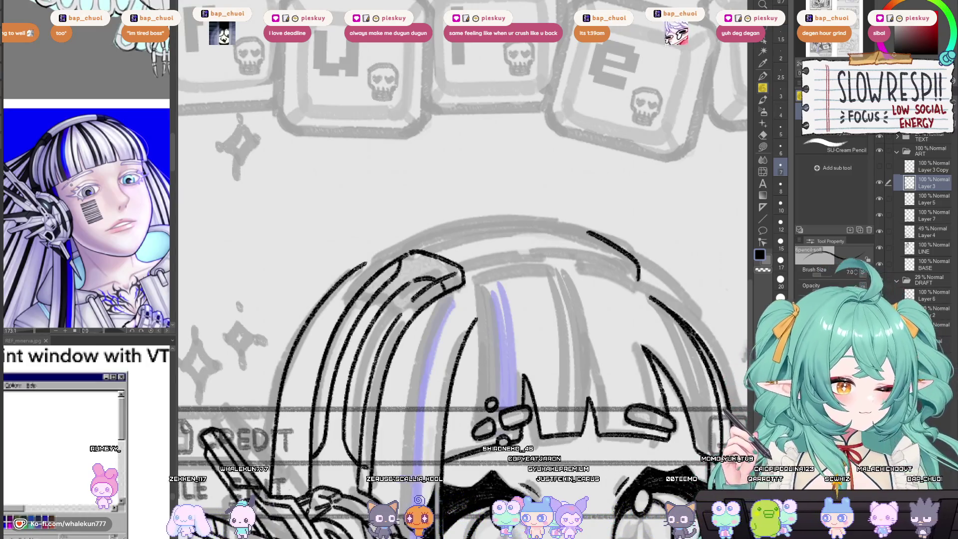
scroll(536, 233, up, 3)
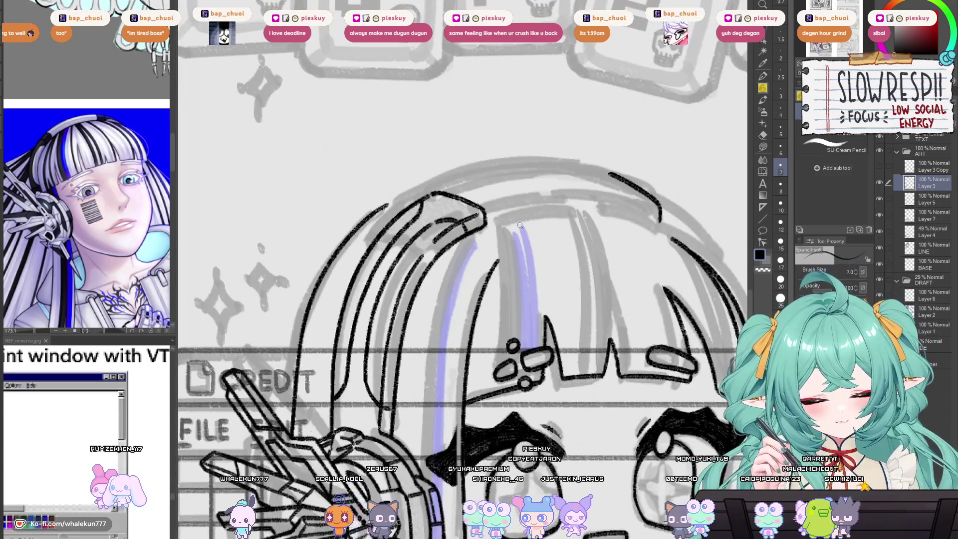
Step: Ink a hair strand line on the left of the head, redrawing it further right
drag(535, 233, 464, 236)
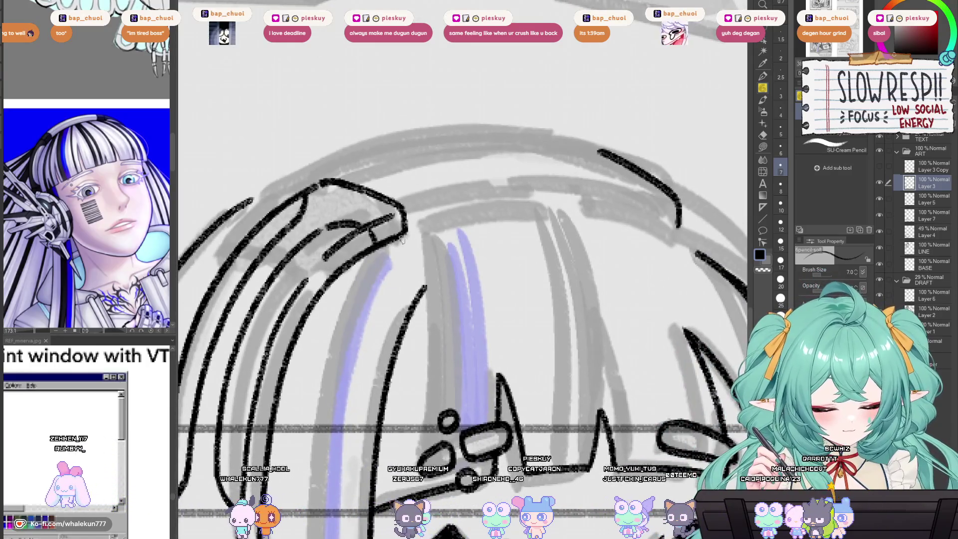
mouse_move(344, 252)
mouse_down()
mouse_move(466, 212)
mouse_move(667, 227)
mouse_up()
key(ctrl+z)
mouse_move(400, 230)
mouse_down()
mouse_move(638, 215)
mouse_move(673, 227)
mouse_up()
Step: With the view mirrored, draw the headband's top line, redoing it several times
key(h)
mouse_move(426, 278)
mouse_down()
mouse_move(469, 196)
mouse_move(683, 174)
mouse_move(694, 192)
mouse_up()
key(h)
scroll(419, 225, up, 2)
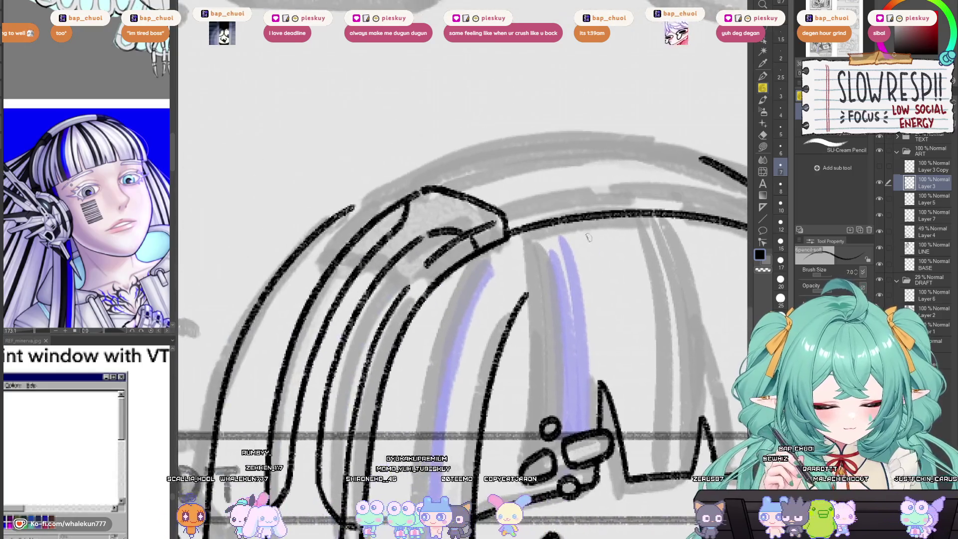
drag(443, 216, 660, 226)
key(ctrl+z)
drag(408, 229, 576, 211)
key(ctrl+z)
drag(455, 210, 665, 227)
key(ctrl+z)
mouse_move(402, 228)
mouse_down()
mouse_move(531, 205)
mouse_move(661, 227)
mouse_up()
Step: Keep retrying the curved stroke along the hair top until it sits right
mouse_move(384, 210)
mouse_down()
mouse_move(454, 227)
mouse_move(651, 188)
mouse_up()
key(ctrl+z)
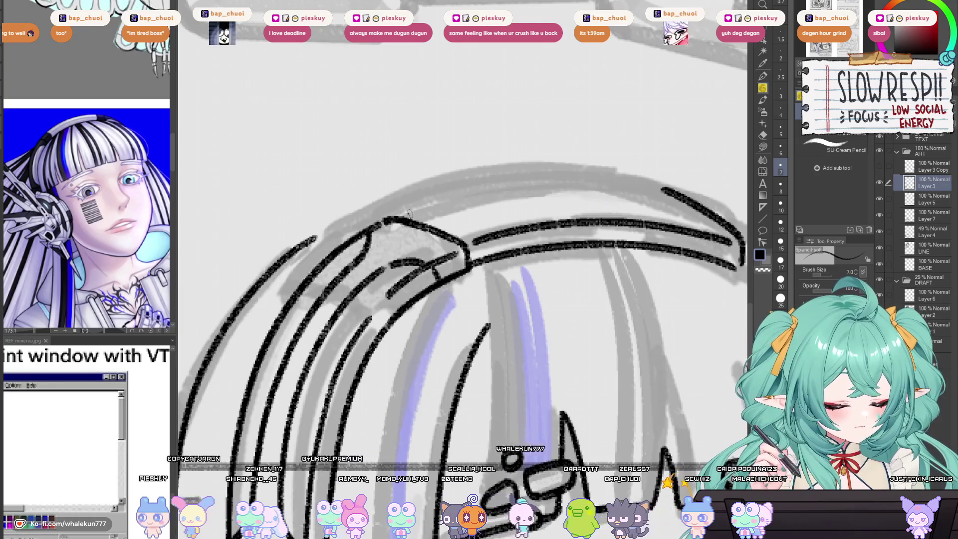
drag(508, 190, 665, 188)
key(ctrl+z)
mouse_move(402, 219)
mouse_down()
mouse_move(578, 189)
mouse_move(661, 187)
mouse_up()
key(ctrl+z)
drag(428, 209, 658, 185)
key(ctrl+z)
drag(402, 218, 663, 184)
key(ctrl+z)
drag(419, 212, 665, 185)
key(ctrl+z)
drag(443, 204, 671, 184)
key(ctrl+z)
drag(401, 218, 594, 184)
Step: Darken a short section of the headband's top outline
scroll(674, 182, down, 5)
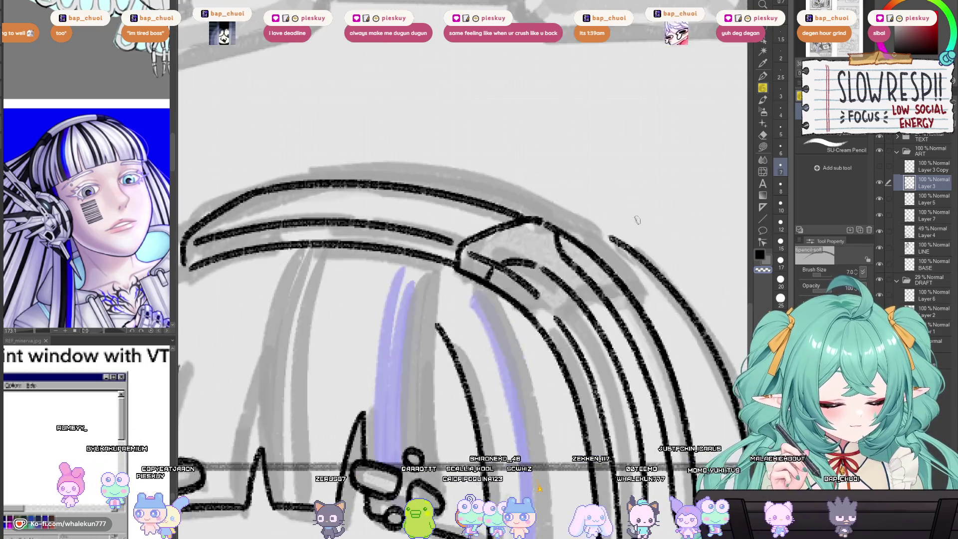
scroll(438, 223, up, 5)
scroll(439, 223, down, 3)
scroll(493, 192, up, 3)
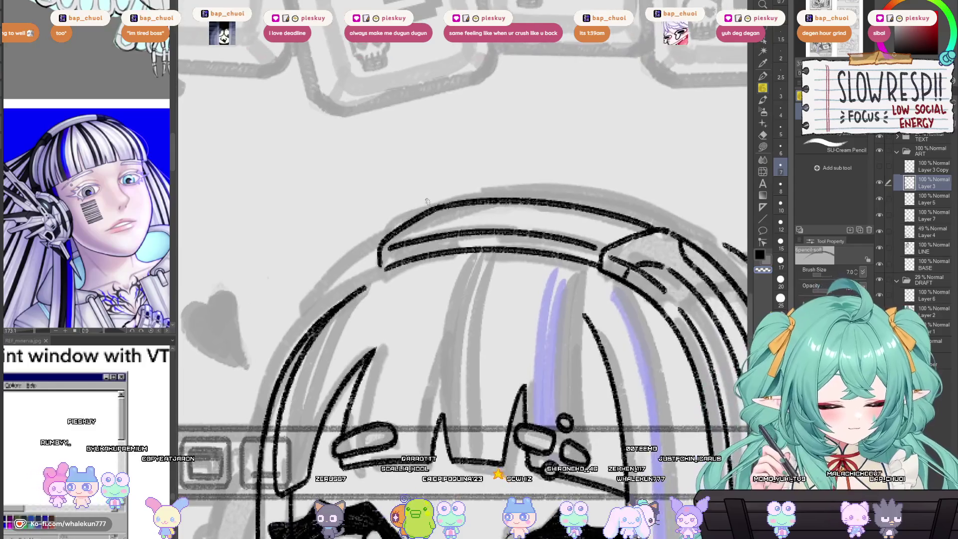
drag(451, 205, 482, 201)
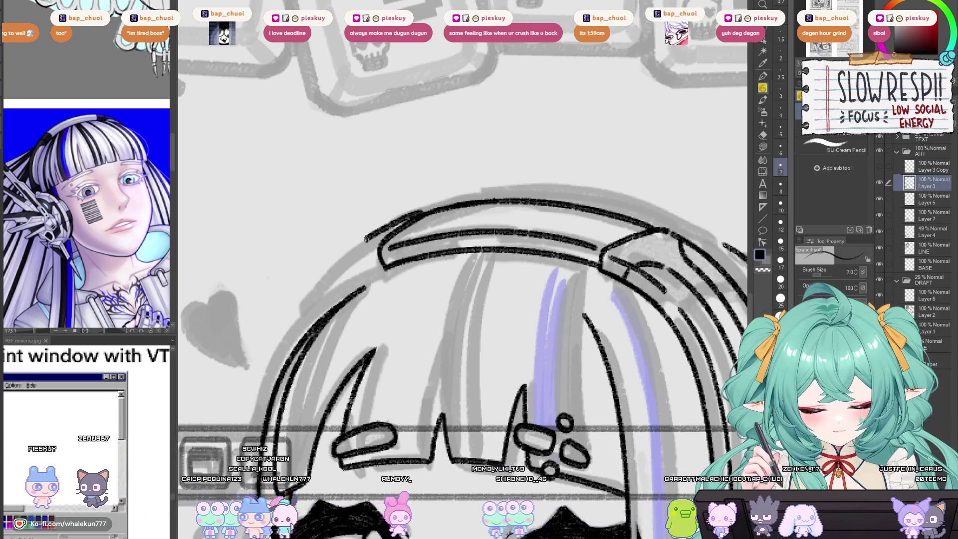
Step: Pan down to the eyes and back up to review the headband outline
mouse_move(294, 344)
mouse_down()
mouse_move(723, 305)
mouse_move(429, 245)
mouse_move(455, 298)
mouse_move(447, 406)
mouse_up()
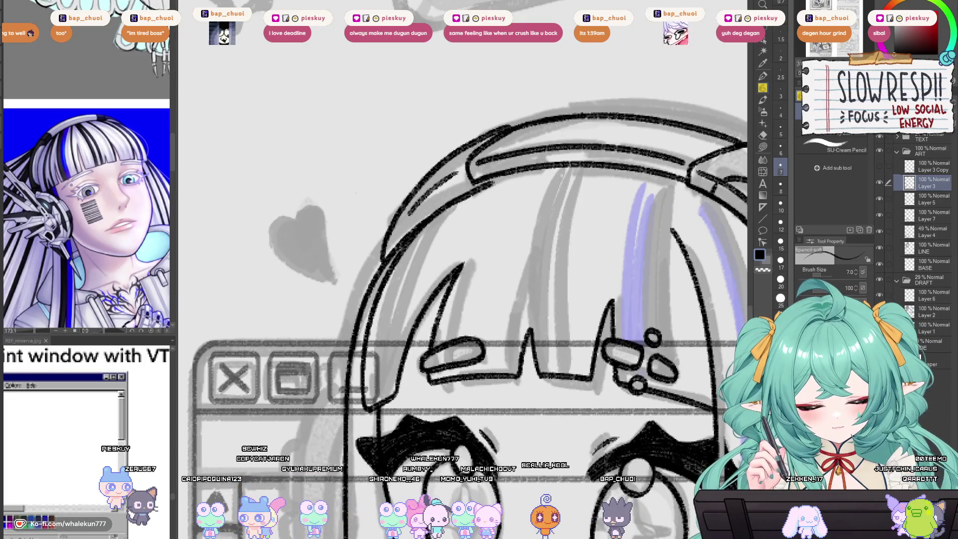
drag(505, 171, 463, 222)
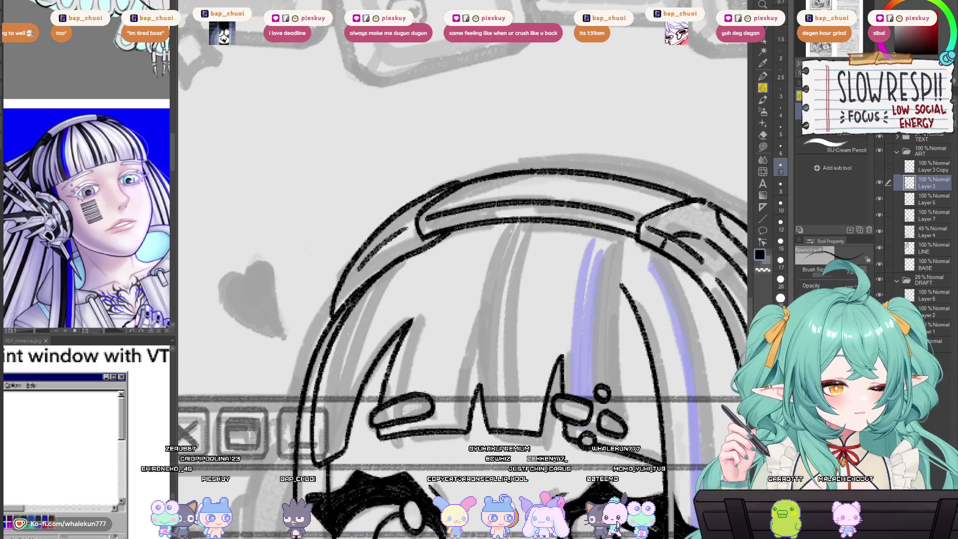
scroll(606, 298, down, 3)
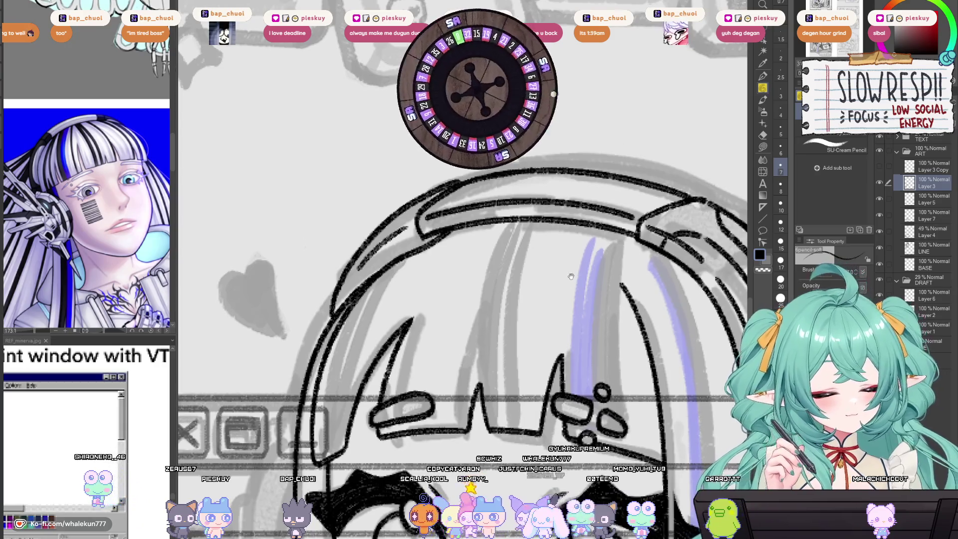
Step: Mirror the view to check the drawing, then zoom in on the headband
key(h)
key(h)
scroll(491, 245, up, 2)
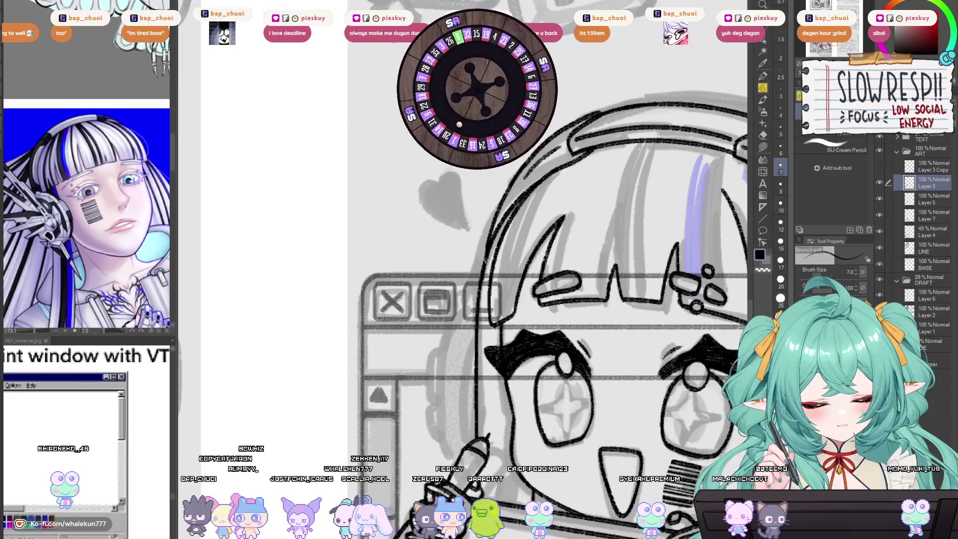
scroll(483, 260, down, 5)
key(h)
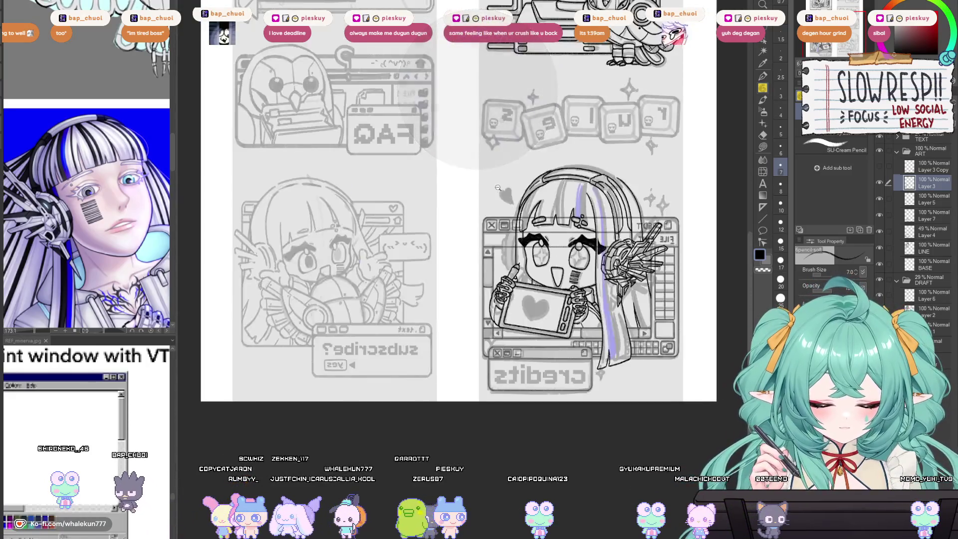
scroll(587, 210, up, 5)
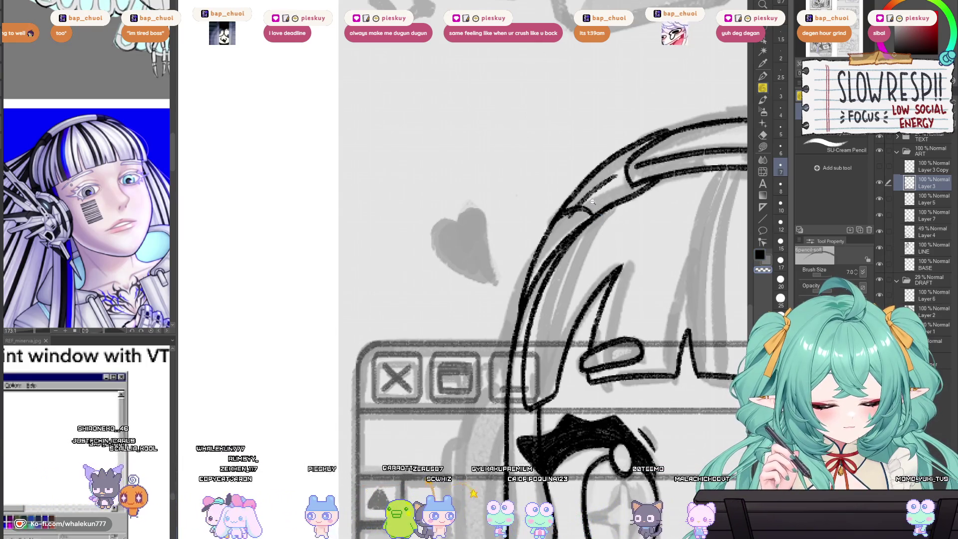
scroll(592, 201, down, 5)
scroll(583, 238, up, 2)
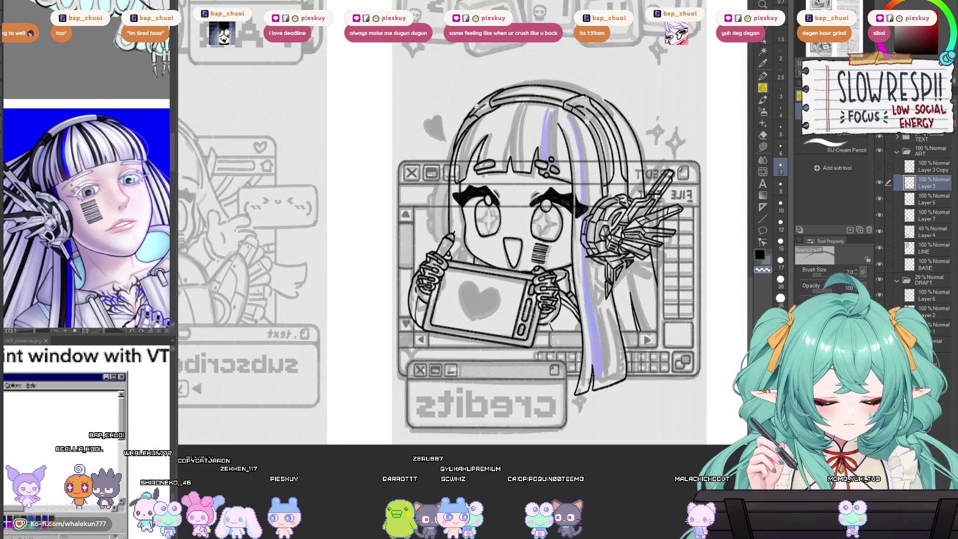
scroll(476, 107, up, 6)
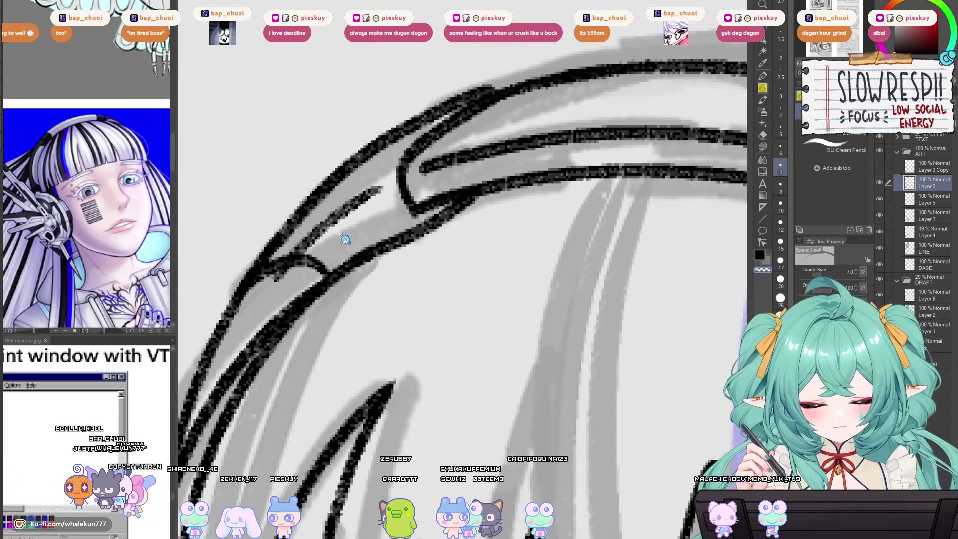
Step: Erase the stray strokes at the headband's top-left, then zoom back out
drag(345, 239, 329, 227)
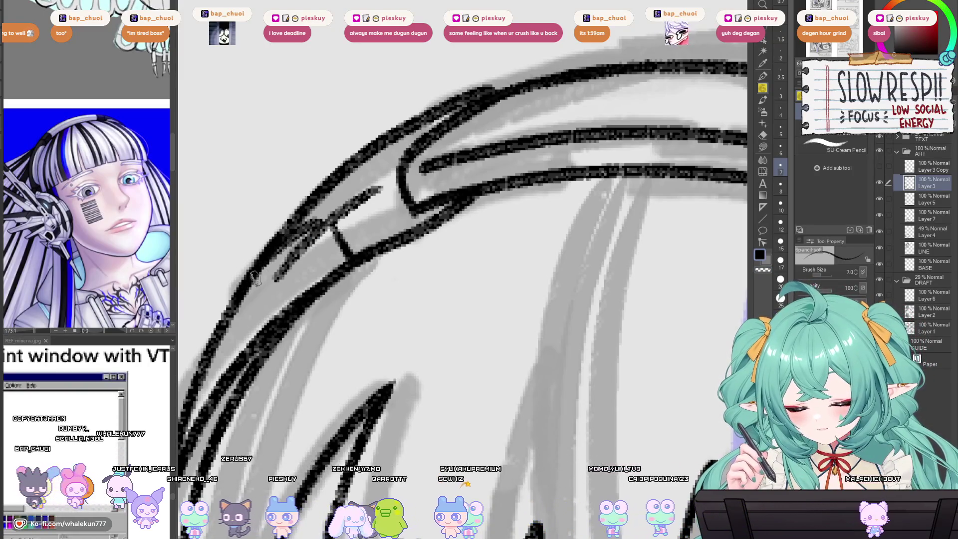
scroll(379, 202, down, 5)
scroll(379, 202, up, 3)
scroll(382, 209, down, 6)
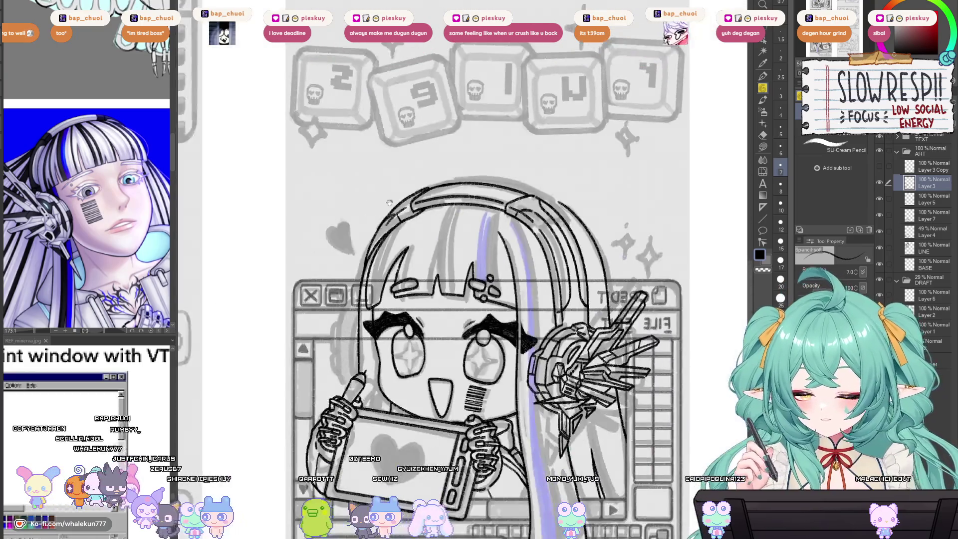